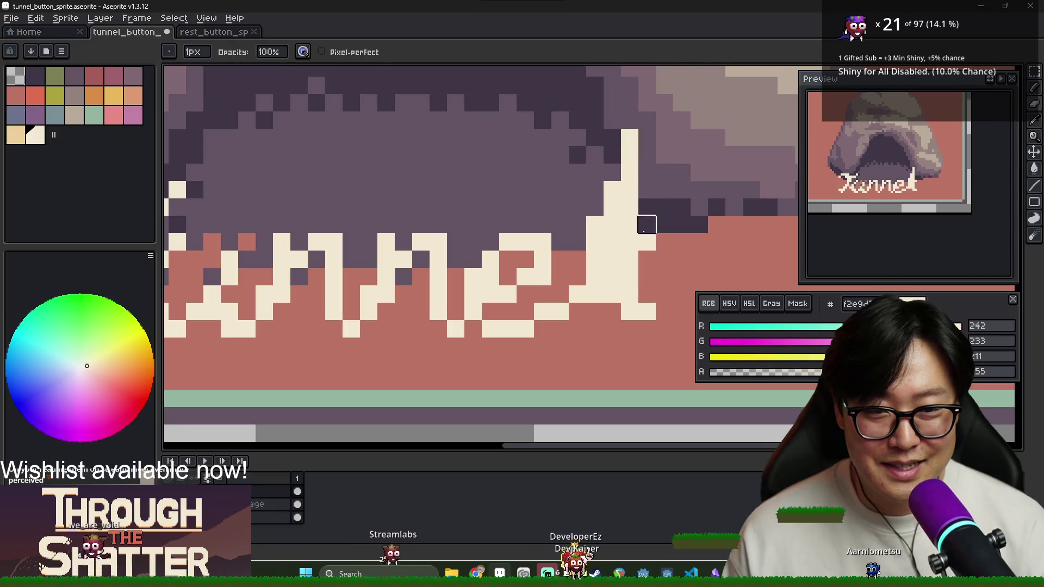
Step: Extend the l of Tunnel upward with cream pixels and erase its right column
{"action": "scroll", "coordinate": [629, 312], "scroll_direction": "down", "scroll_amount": 3}
{"action": "scroll", "coordinate": [613, 195], "scroll_direction": "up", "scroll_amount": 2}
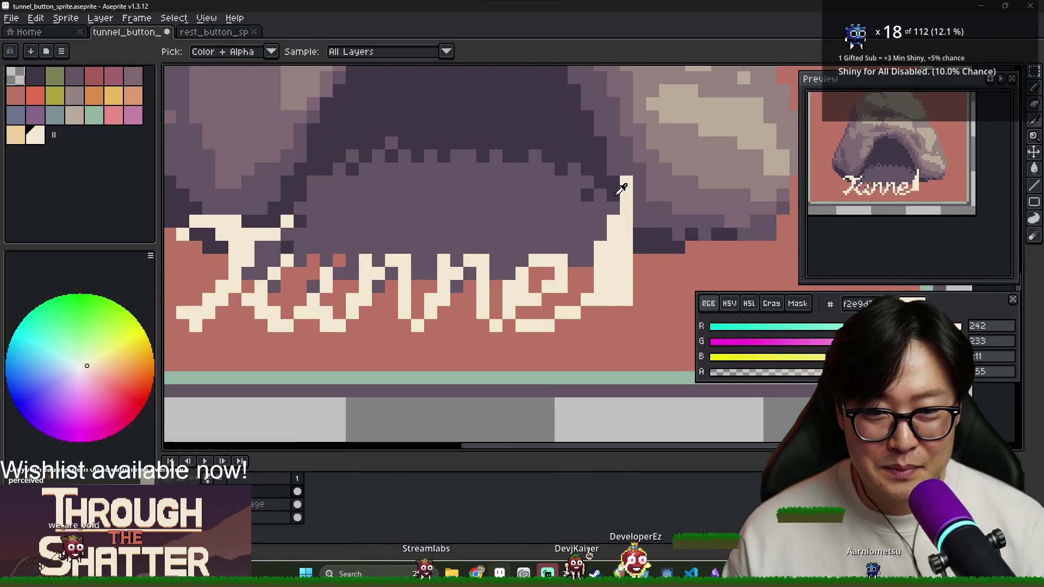
{"action": "key", "text": "b"}
{"action": "left_click_drag", "start_coordinate": [613, 194], "coordinate": [613, 180]}
{"action": "key", "text": "e"}
{"action": "mouse_move", "coordinate": [625, 233]}
{"action": "left_mouse_down"}
{"action": "mouse_move", "coordinate": [627, 304]}
{"action": "mouse_move", "coordinate": [651, 337]}
{"action": "left_mouse_up"}
{"action": "key", "text": "b"}
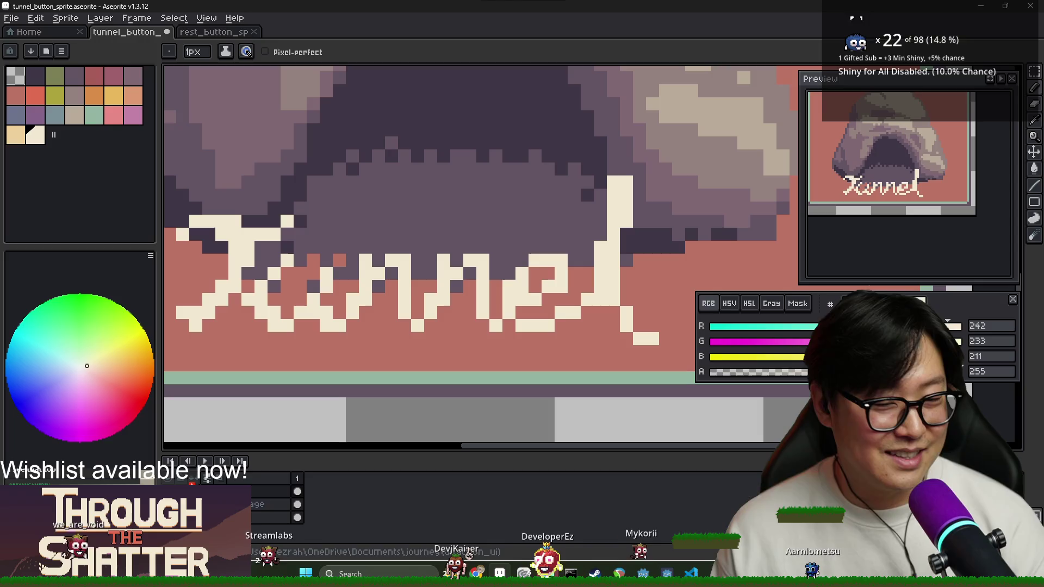
Step: Erase the l's left column and the extra cream column beside it
{"action": "key", "text": "e"}
{"action": "mouse_move", "coordinate": [613, 183]}
{"action": "left_mouse_down"}
{"action": "mouse_move", "coordinate": [613, 222]}
{"action": "mouse_move", "coordinate": [626, 218]}
{"action": "mouse_move", "coordinate": [613, 223]}
{"action": "mouse_move", "coordinate": [639, 247]}
{"action": "left_mouse_up"}
{"action": "key", "text": "b"}
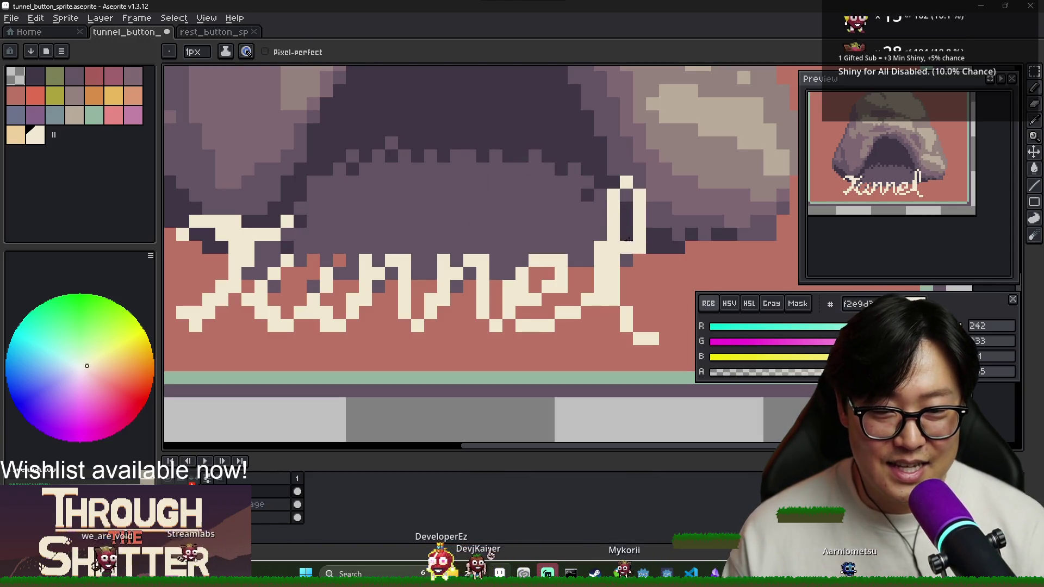
{"action": "key", "text": "e"}
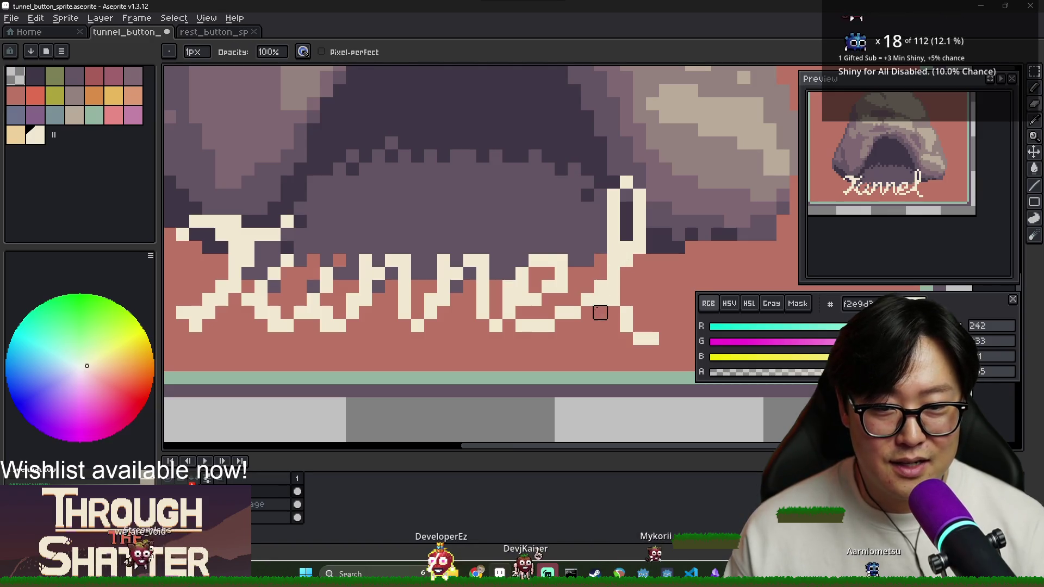
{"action": "key", "text": "i"}
{"action": "key", "text": "e"}
{"action": "mouse_move", "coordinate": [635, 260]}
{"action": "left_mouse_down"}
{"action": "mouse_move", "coordinate": [637, 182]}
{"action": "mouse_move", "coordinate": [626, 248]}
{"action": "left_mouse_up"}
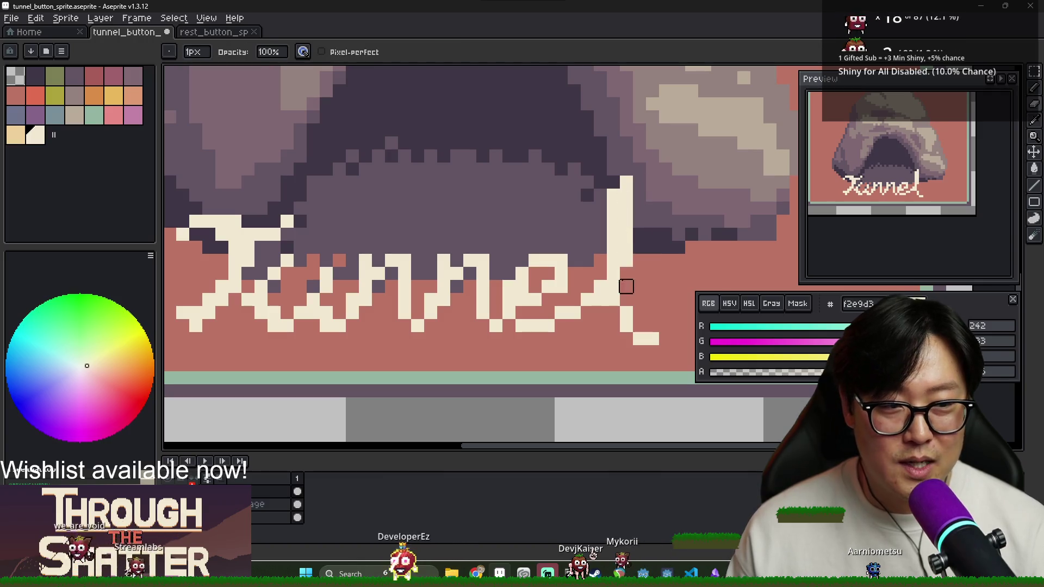
{"action": "scroll", "coordinate": [613, 313], "scroll_direction": "down", "scroll_amount": 5}
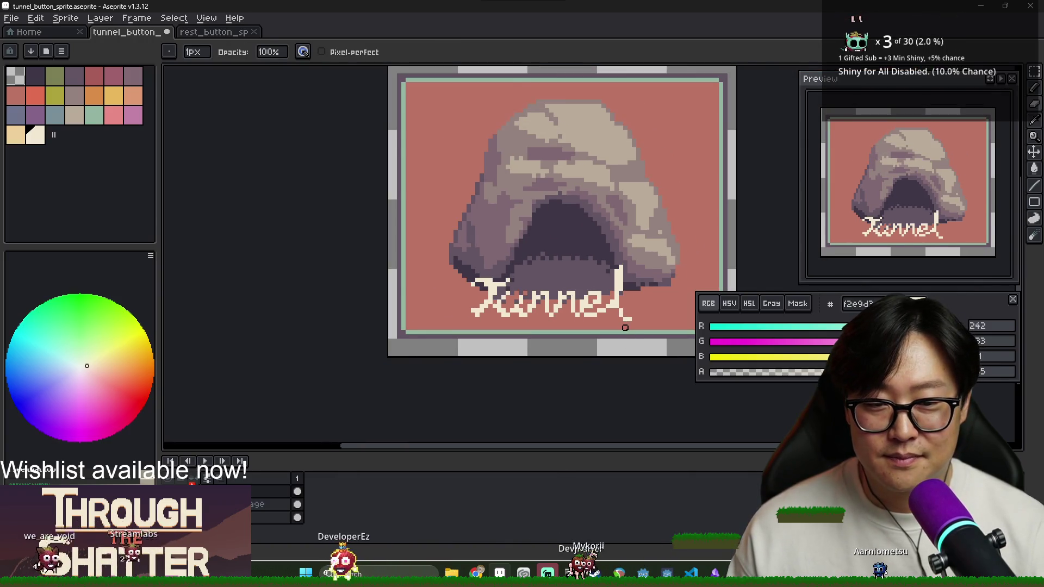
{"action": "scroll", "coordinate": [574, 310], "scroll_direction": "up", "scroll_amount": 1}
{"action": "scroll", "coordinate": [575, 310], "scroll_direction": "down", "scroll_amount": 1}
{"action": "scroll", "coordinate": [575, 310], "scroll_direction": "up", "scroll_amount": 1}
Step: Nudge the Tunnel text slightly right and fine-tune its position
{"action": "key", "text": "v"}
{"action": "left_click_drag", "start_coordinate": [464, 296], "coordinate": [478, 303]}
{"action": "scroll", "coordinate": [479, 303], "scroll_direction": "down", "scroll_amount": 2}
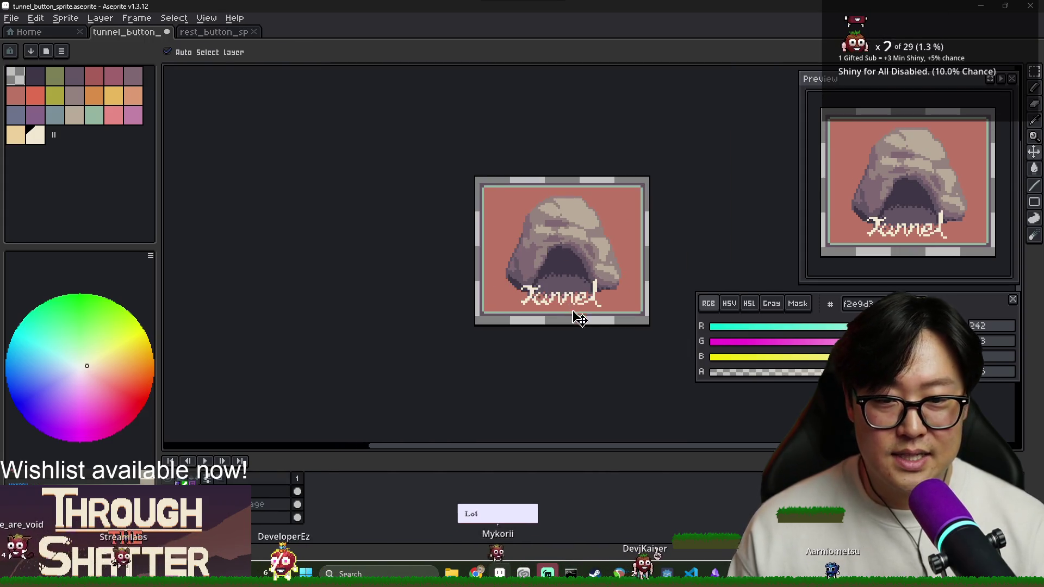
{"action": "scroll", "coordinate": [577, 307], "scroll_direction": "up", "scroll_amount": 3}
{"action": "mouse_move", "coordinate": [582, 298]}
{"action": "left_mouse_down"}
{"action": "mouse_move", "coordinate": [590, 290]}
{"action": "mouse_move", "coordinate": [581, 312]}
{"action": "left_mouse_up"}
Step: Extend the T's top bar with cream pixels, adding pixels at its ends and stem top
{"action": "scroll", "coordinate": [516, 307], "scroll_direction": "down", "scroll_amount": 2}
{"action": "scroll", "coordinate": [508, 314], "scroll_direction": "up", "scroll_amount": 4}
{"action": "key", "text": "b"}
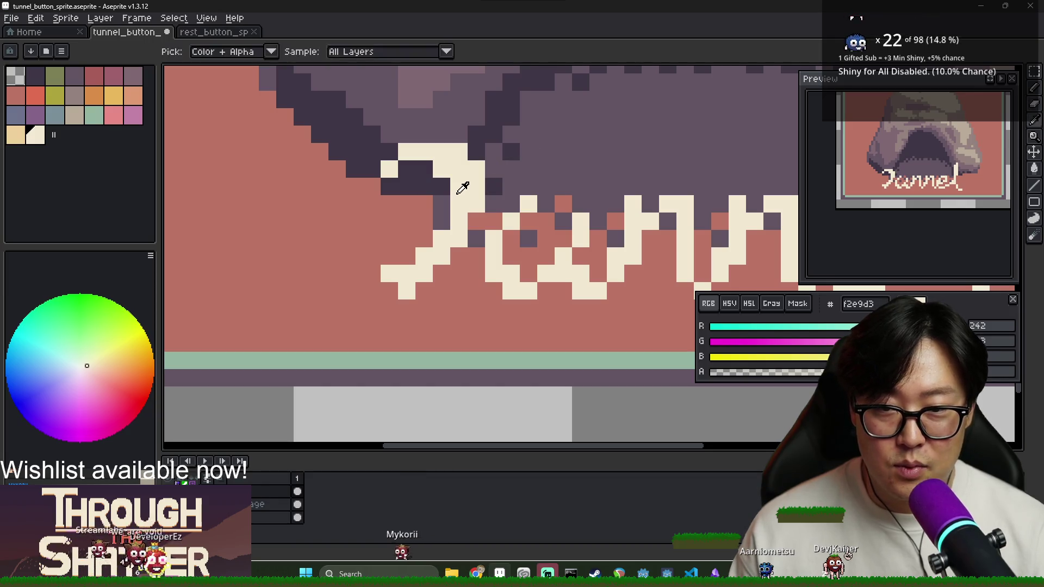
{"action": "left_click_drag", "start_coordinate": [477, 151], "coordinate": [529, 153]}
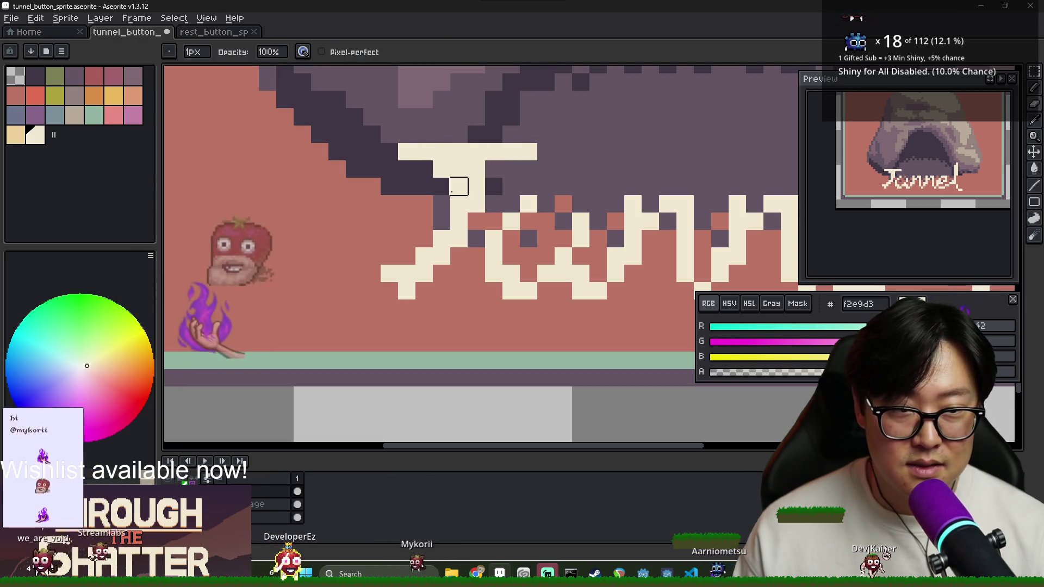
{"action": "left_click", "coordinate": [389, 136]}
{"action": "left_click", "coordinate": [545, 169]}
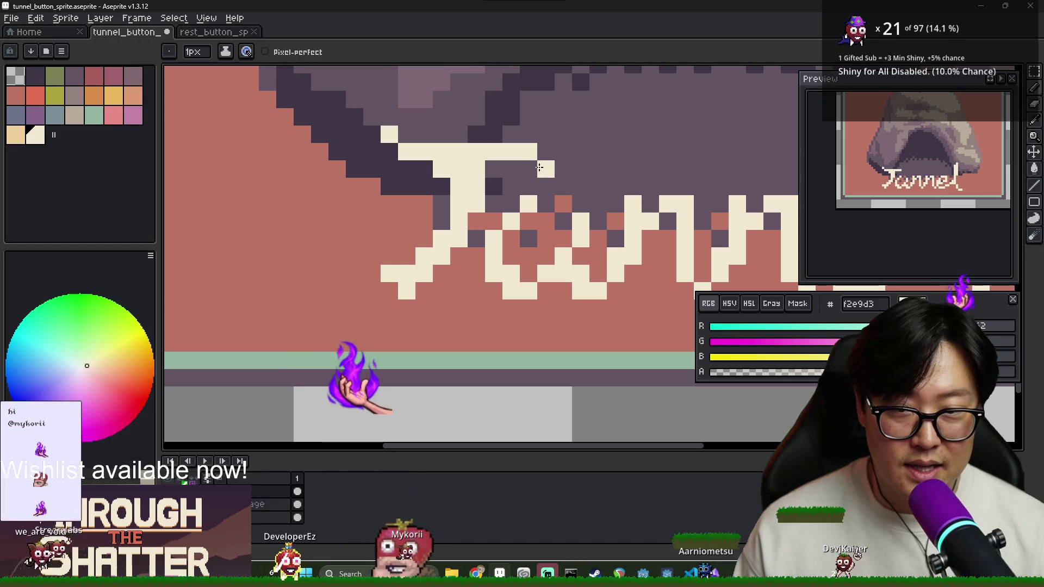
{"action": "left_click", "coordinate": [493, 169]}
Step: Erase stray pixels around the T's bar and stem, undoing one mistaken erase
{"action": "key", "text": "e"}
{"action": "left_click", "coordinate": [442, 169]}
{"action": "left_click", "coordinate": [459, 169]}
{"action": "left_click", "coordinate": [458, 204]}
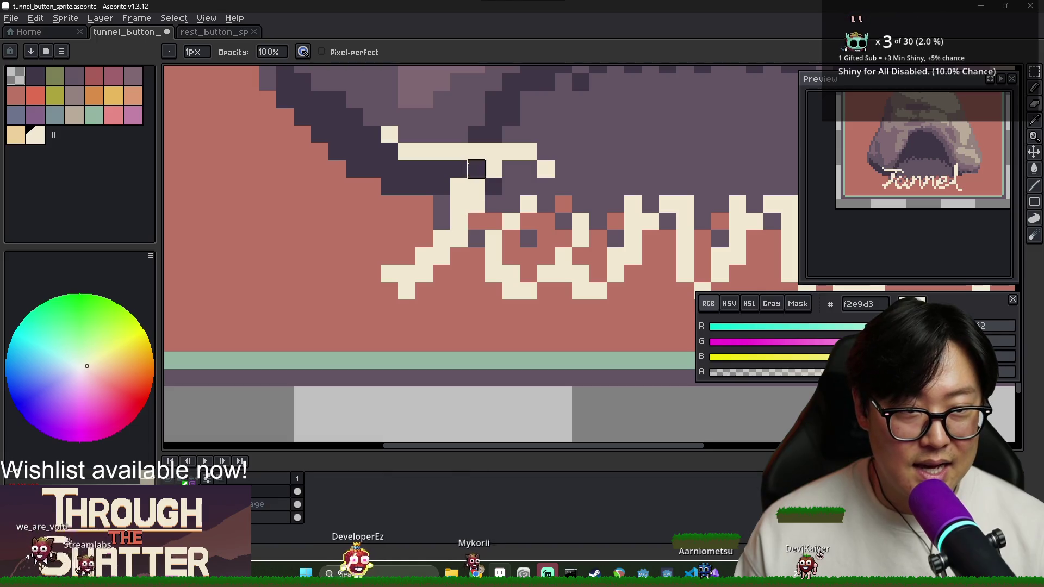
{"action": "left_click", "coordinate": [476, 174]}
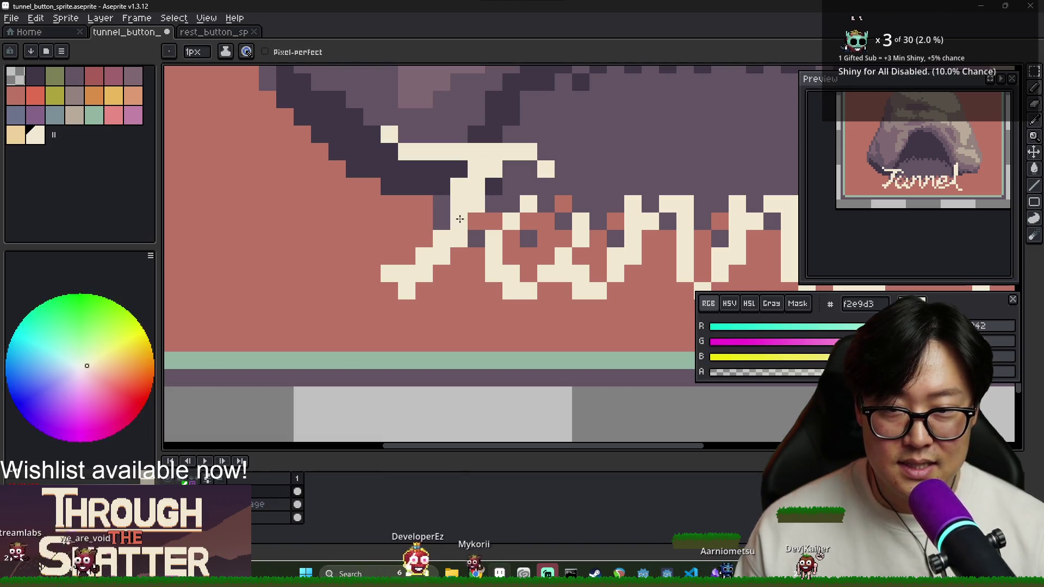
{"action": "key", "text": "e"}
{"action": "left_click", "coordinate": [407, 291]}
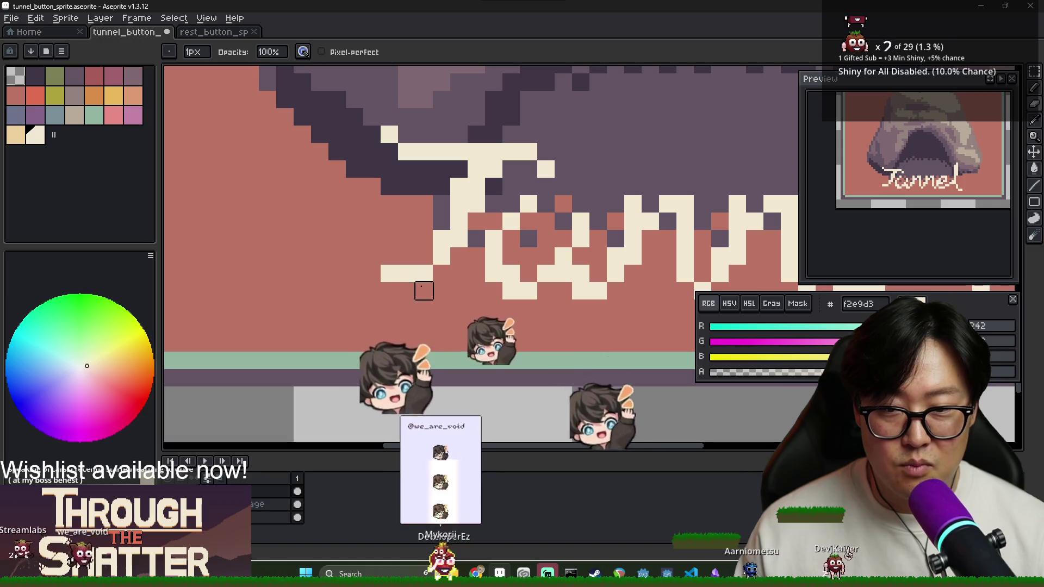
{"action": "left_click", "coordinate": [424, 256]}
{"action": "key", "text": "ctrl+z"}
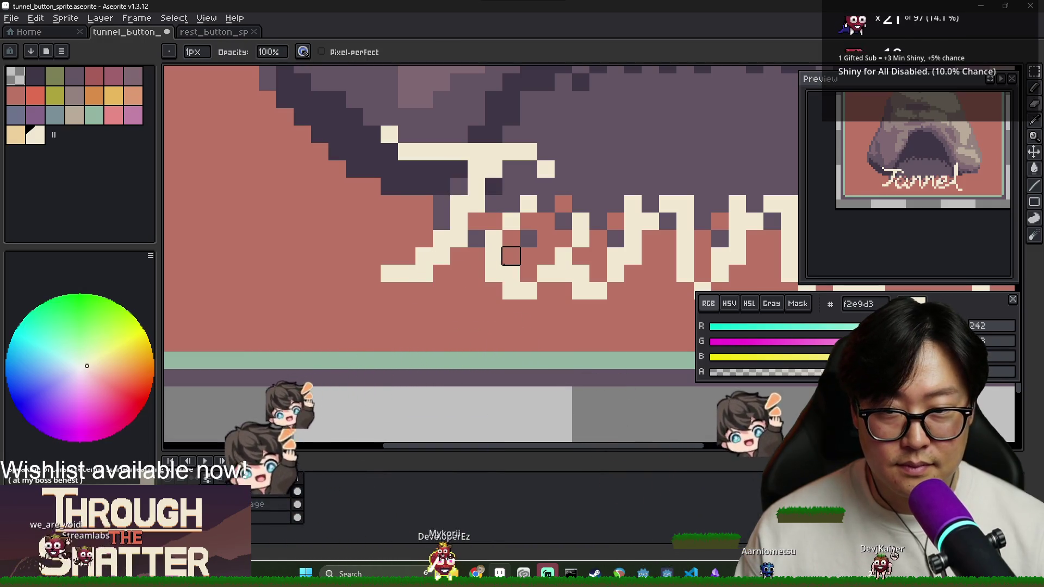
Step: Trim the right end of the T's bar, paint one more cream pixel, and save
{"action": "scroll", "coordinate": [511, 255], "scroll_direction": "down", "scroll_amount": 3}
{"action": "scroll", "coordinate": [518, 225], "scroll_direction": "up", "scroll_amount": 1}
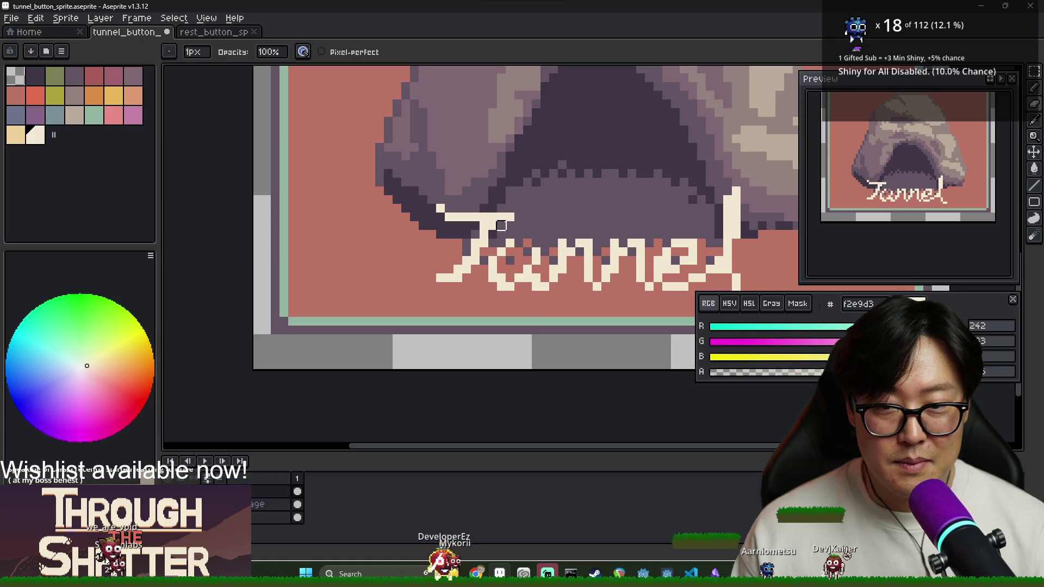
{"action": "key", "text": "b"}
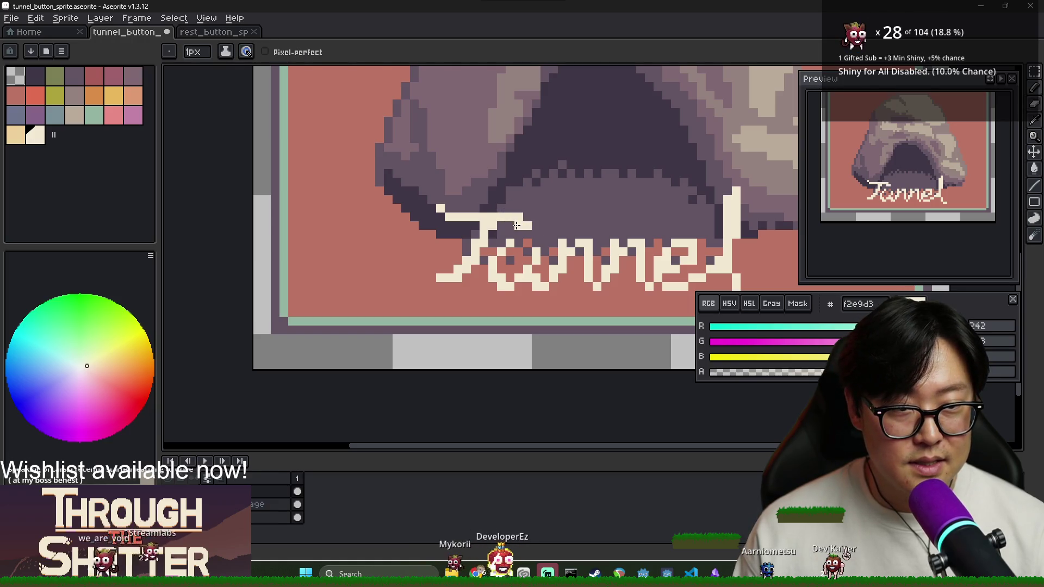
{"action": "key", "text": "e"}
{"action": "left_click_drag", "start_coordinate": [526, 225], "coordinate": [502, 217]}
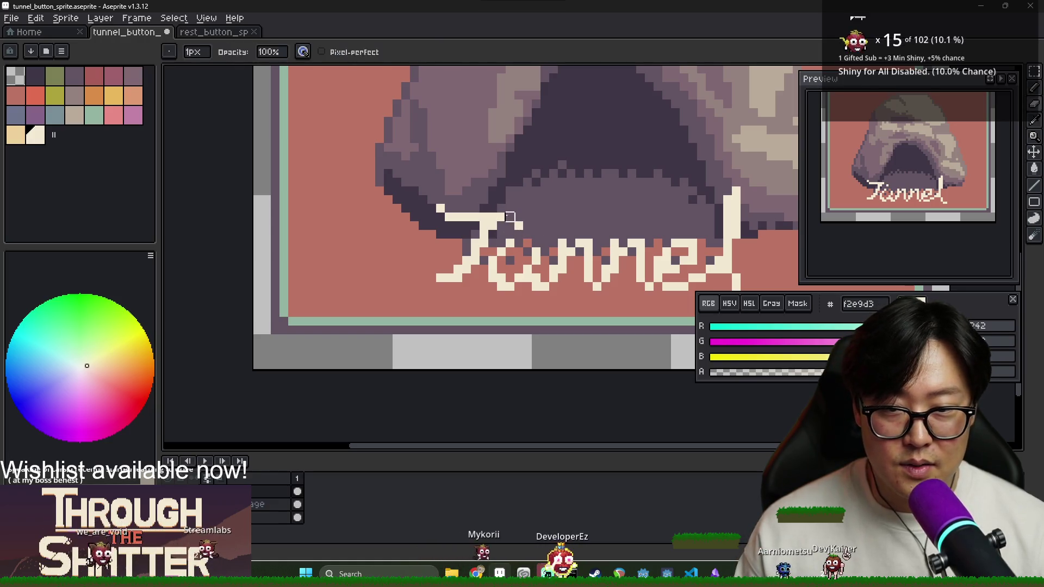
{"action": "key", "text": "b"}
{"action": "scroll", "coordinate": [530, 250], "scroll_direction": "down", "scroll_amount": 3}
{"action": "scroll", "coordinate": [532, 251], "scroll_direction": "up", "scroll_amount": 1}
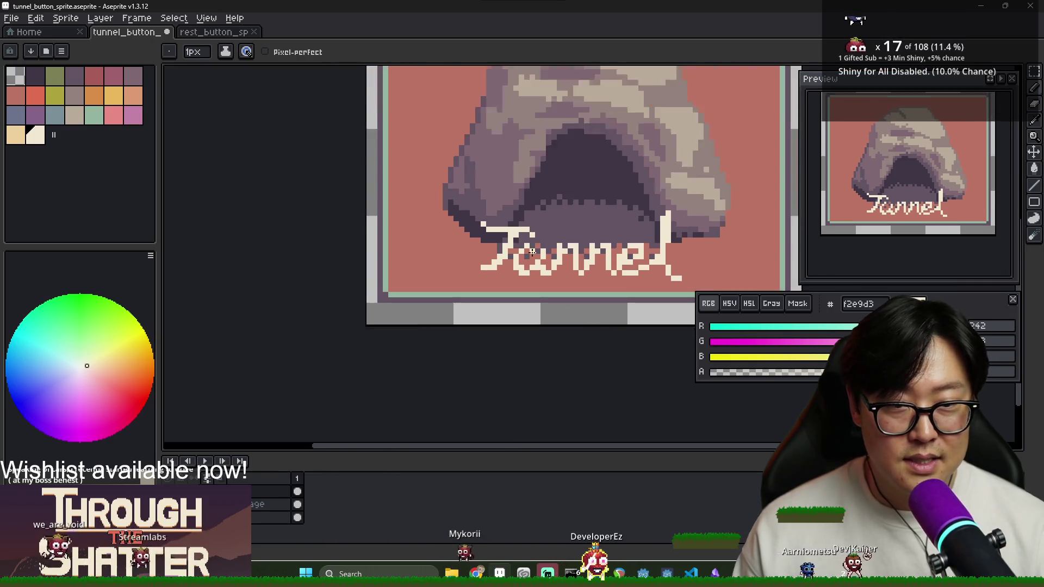
{"action": "scroll", "coordinate": [532, 252], "scroll_direction": "up", "scroll_amount": 2}
{"action": "key", "text": "e"}
{"action": "scroll", "coordinate": [592, 303], "scroll_direction": "up", "scroll_amount": 3}
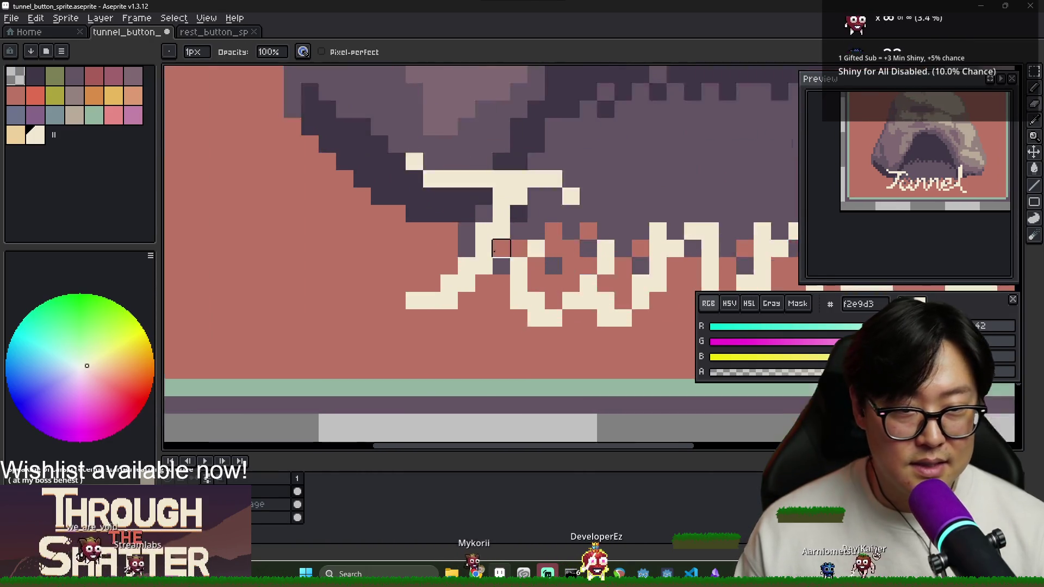
{"action": "key", "text": "b"}
{"action": "left_click", "coordinate": [557, 269]}
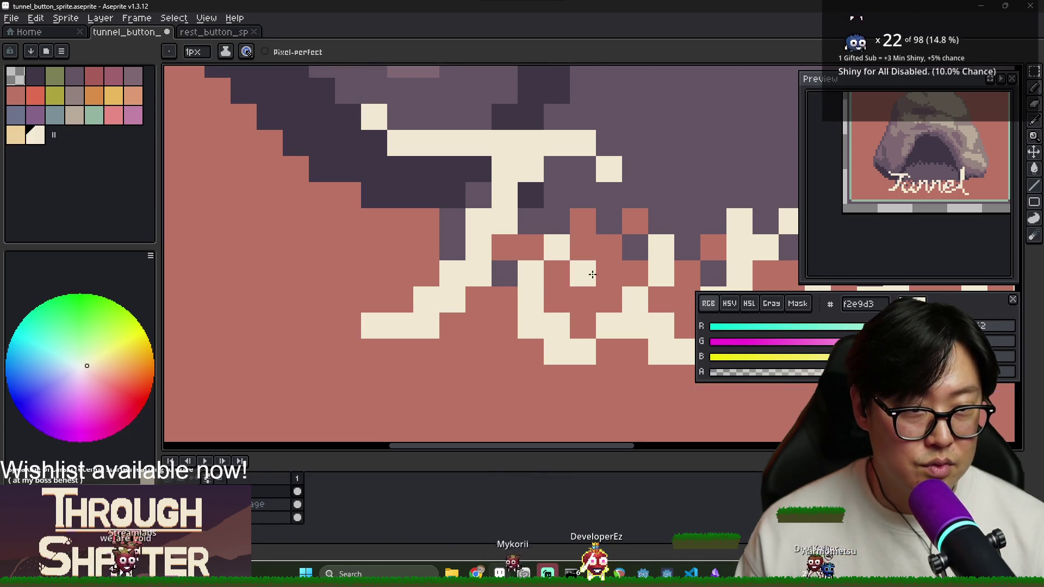
{"action": "scroll", "coordinate": [585, 275], "scroll_direction": "down", "scroll_amount": 4}
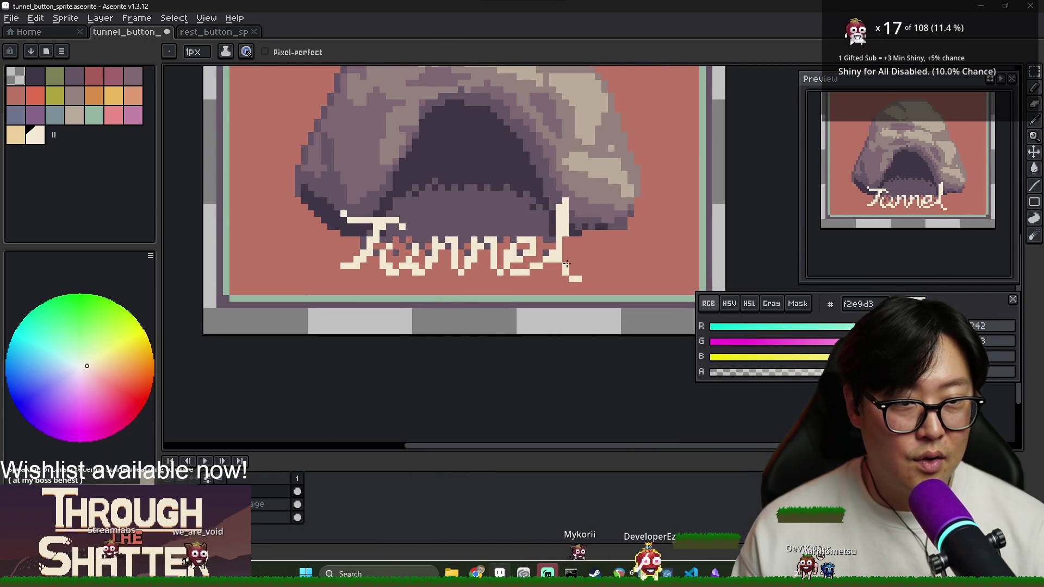
{"action": "scroll", "coordinate": [579, 266], "scroll_direction": "up", "scroll_amount": 3}
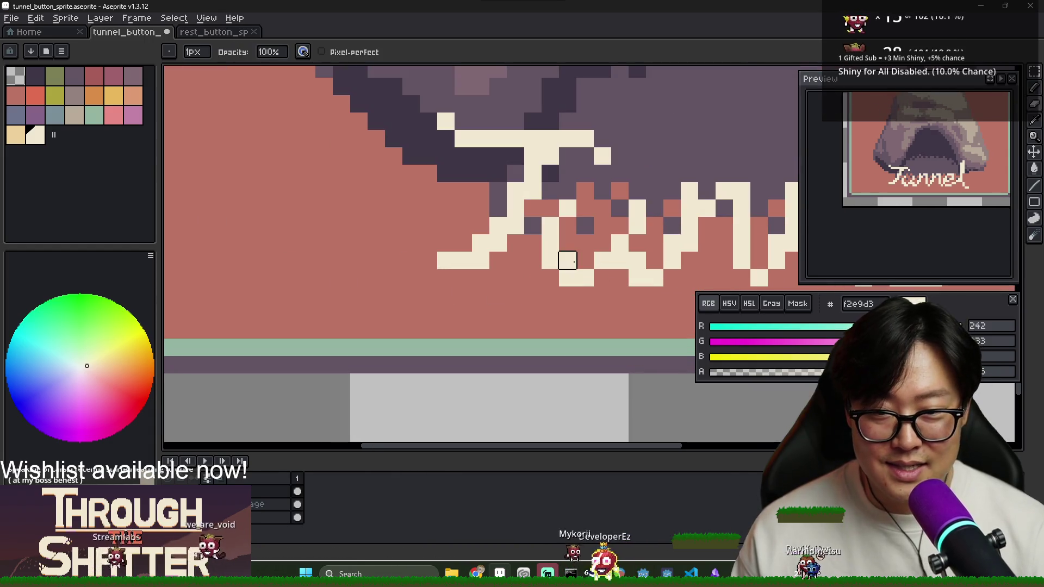
{"action": "scroll", "coordinate": [617, 274], "scroll_direction": "down", "scroll_amount": 4}
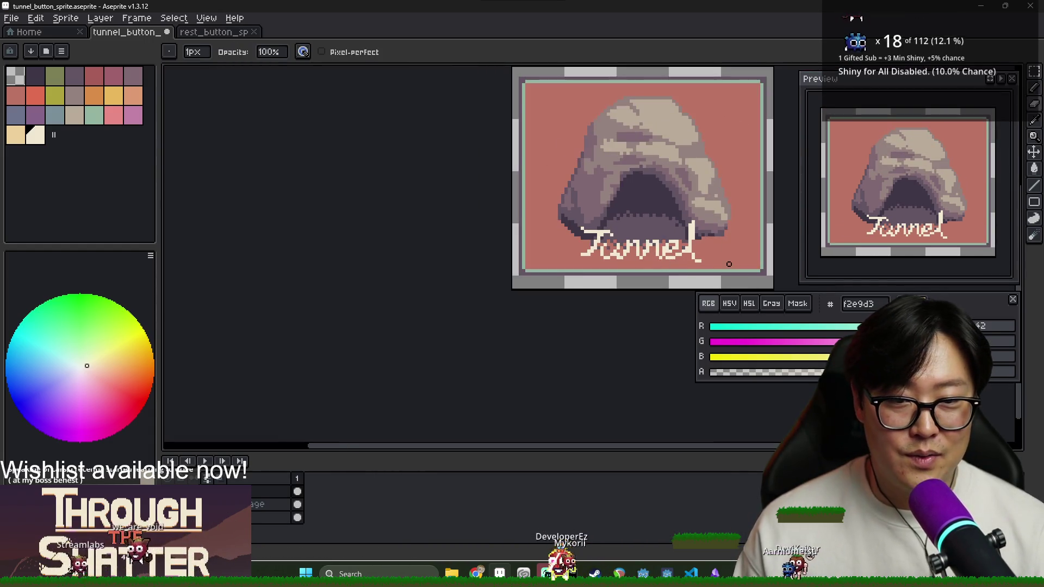
{"action": "key", "text": "v"}
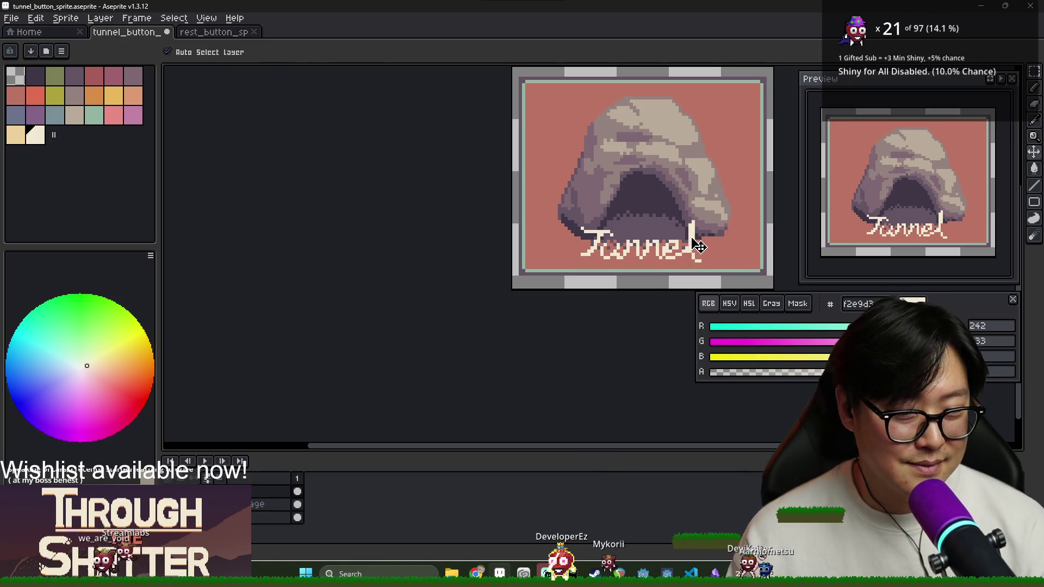
{"action": "key", "text": "ctrl+s"}
Step: Export the Tunnel sprite as tunnel_button_sprite.png at 100% scale
{"action": "right_click", "coordinate": [482, 245]}
{"action": "left_click", "coordinate": [522, 310]}
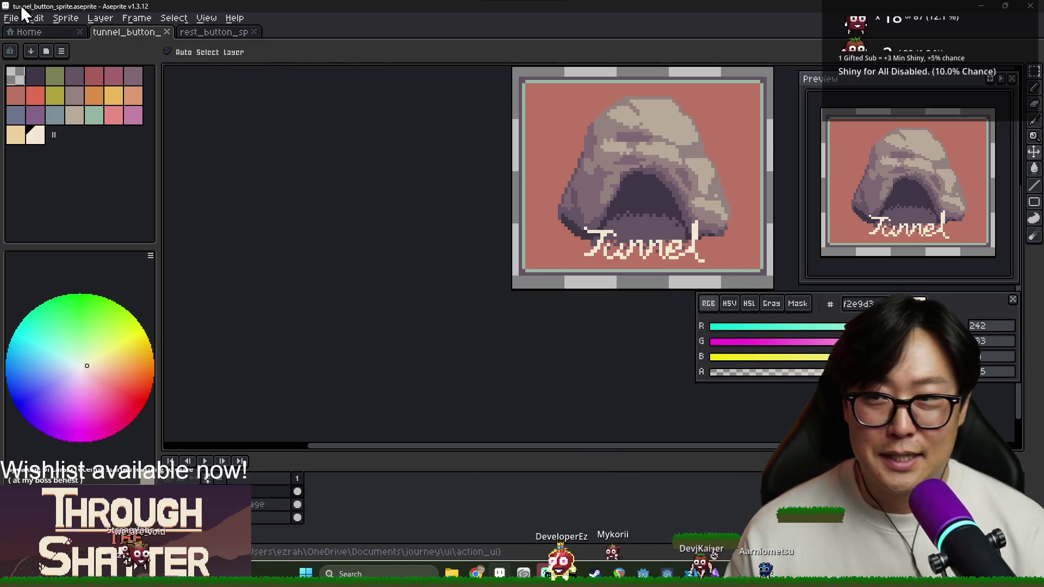
{"action": "left_click", "coordinate": [9, 18]}
{"action": "mouse_move", "coordinate": [54, 125]}
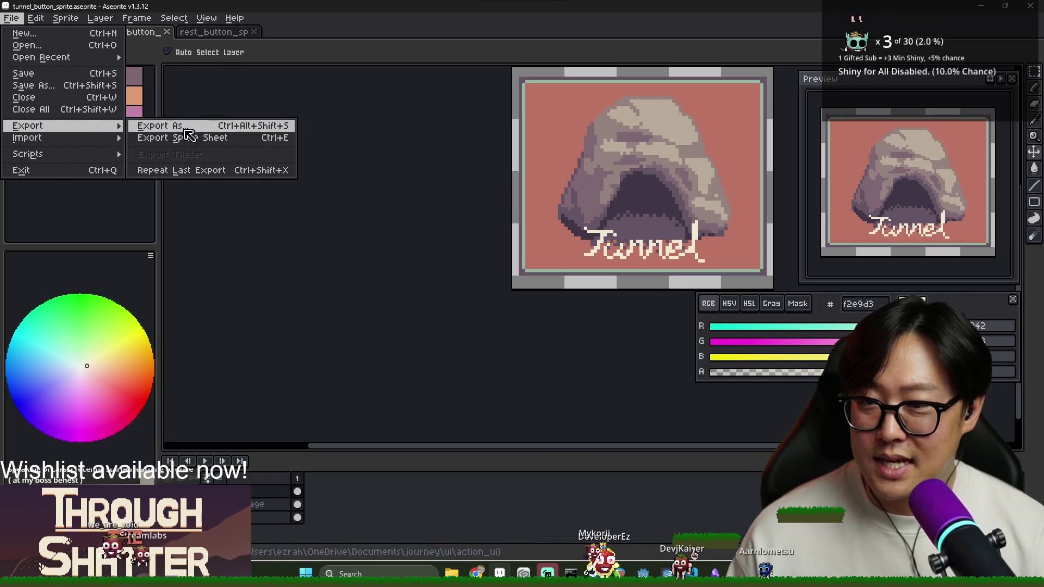
{"action": "left_click", "coordinate": [188, 130]}
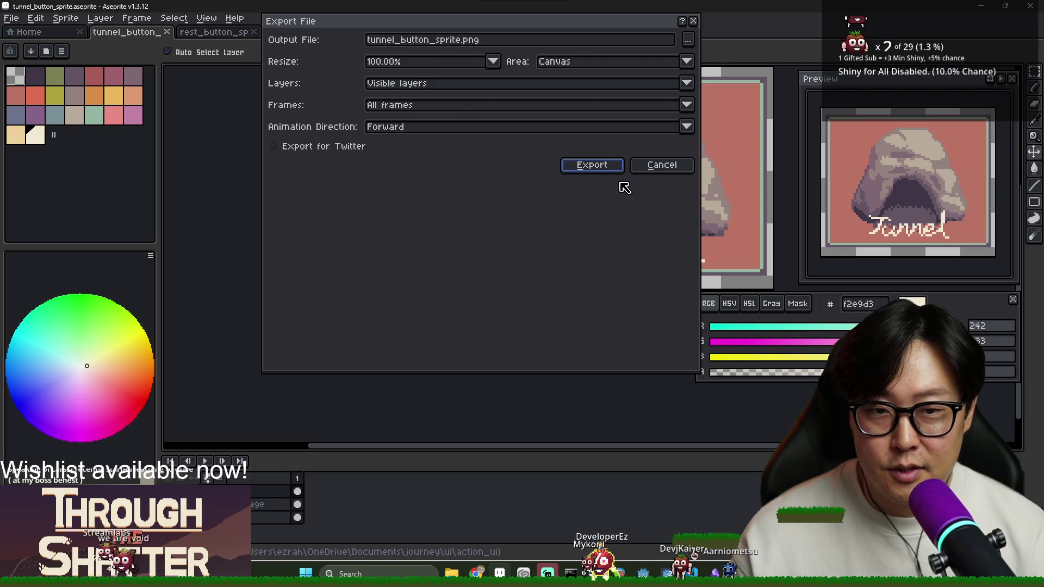
{"action": "left_click", "coordinate": [606, 166]}
Step: Glance at the Rest button sprite, then return to the Tunnel sprite
{"action": "left_click", "coordinate": [187, 34]}
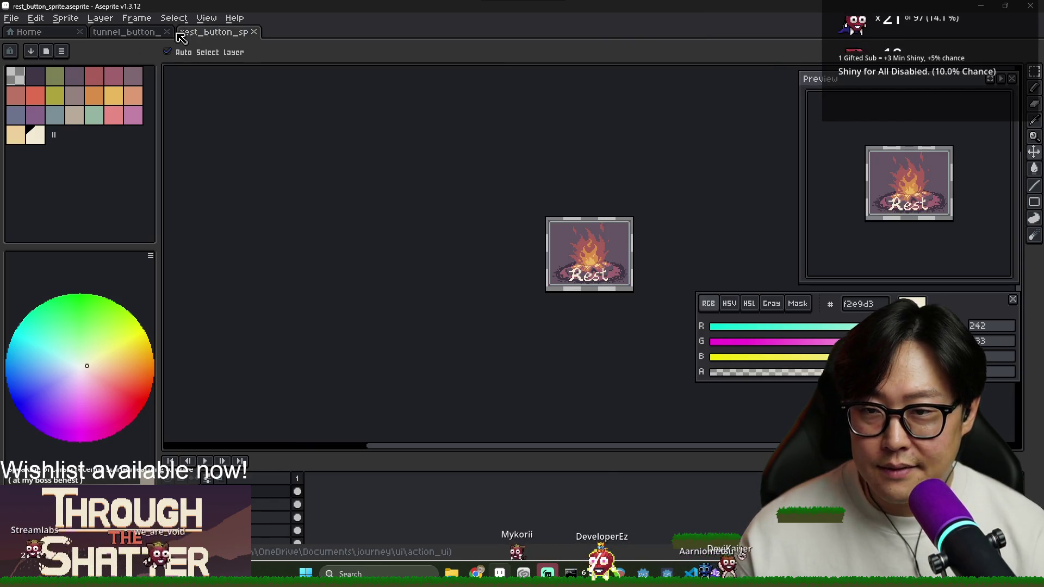
{"action": "left_click", "coordinate": [131, 33]}
{"action": "left_click", "coordinate": [10, 18]}
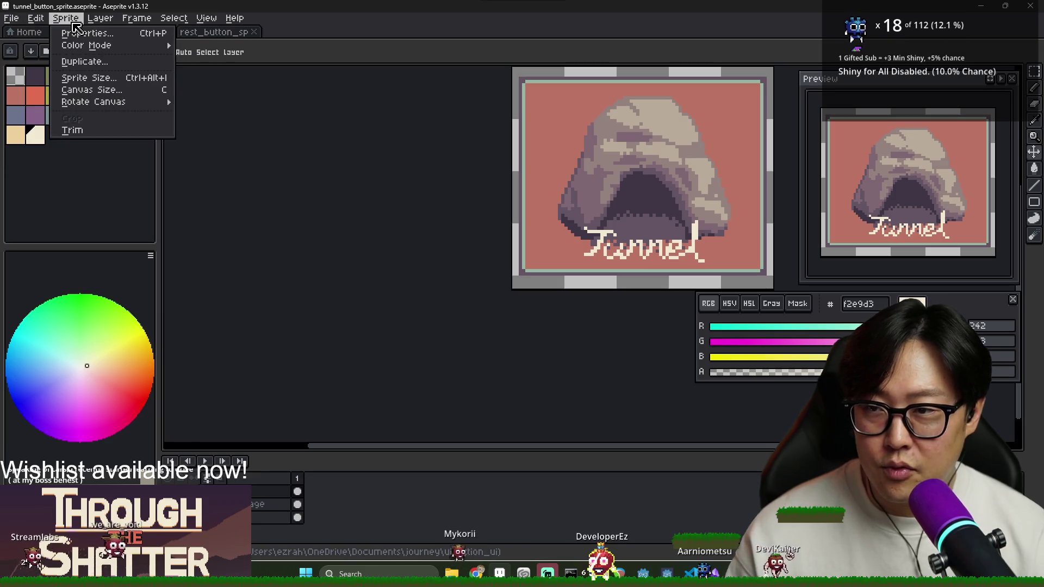
{"action": "mouse_move", "coordinate": [35, 18]}
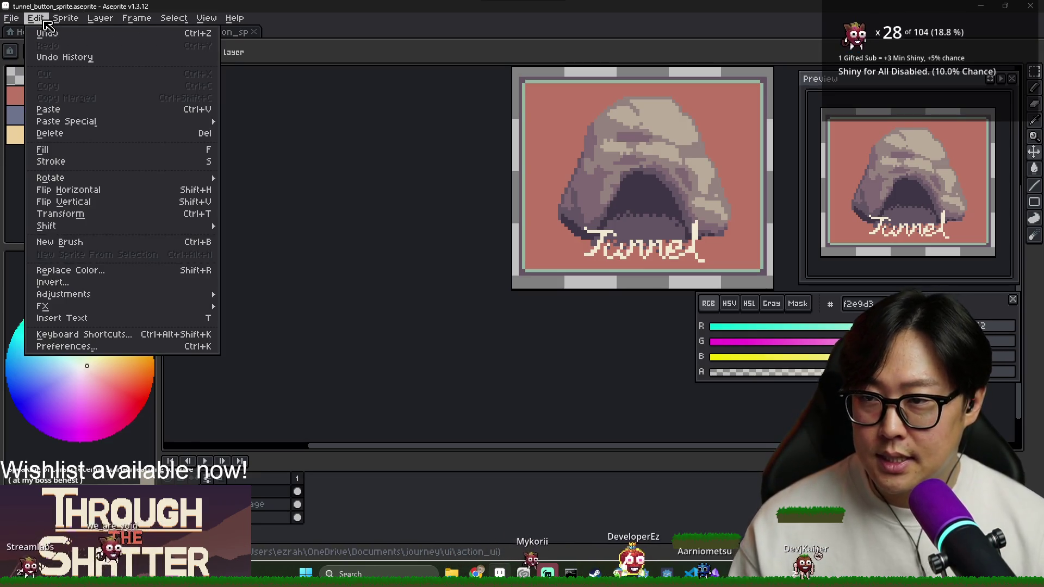
{"action": "mouse_move", "coordinate": [85, 17]}
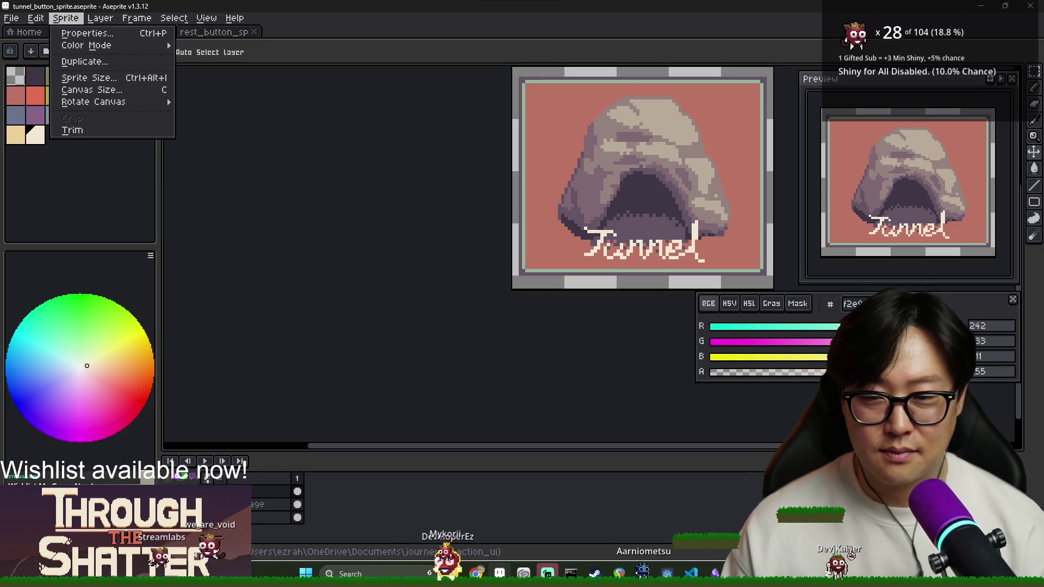
{"action": "key", "text": "alt+Tab"}
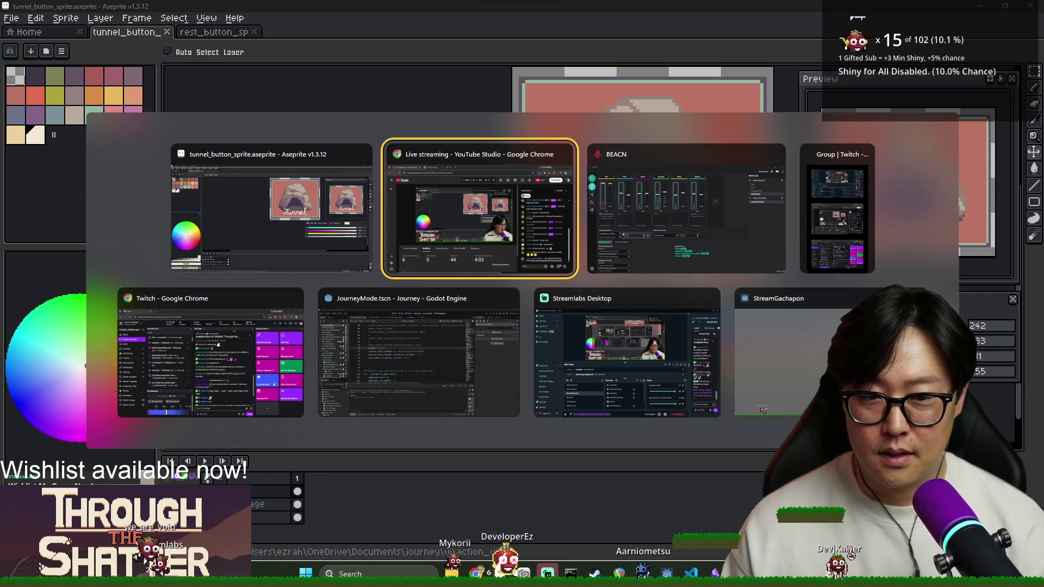
{"action": "key", "text": "Escape"}
{"action": "key", "text": "v"}
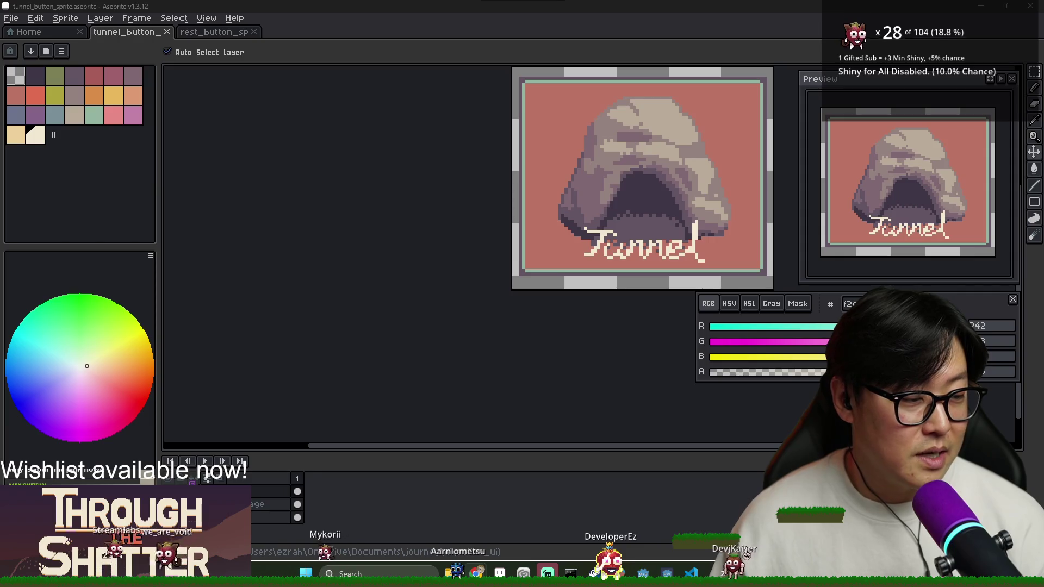
{"action": "scroll", "coordinate": [629, 174], "scroll_direction": "right", "scroll_amount": 5}
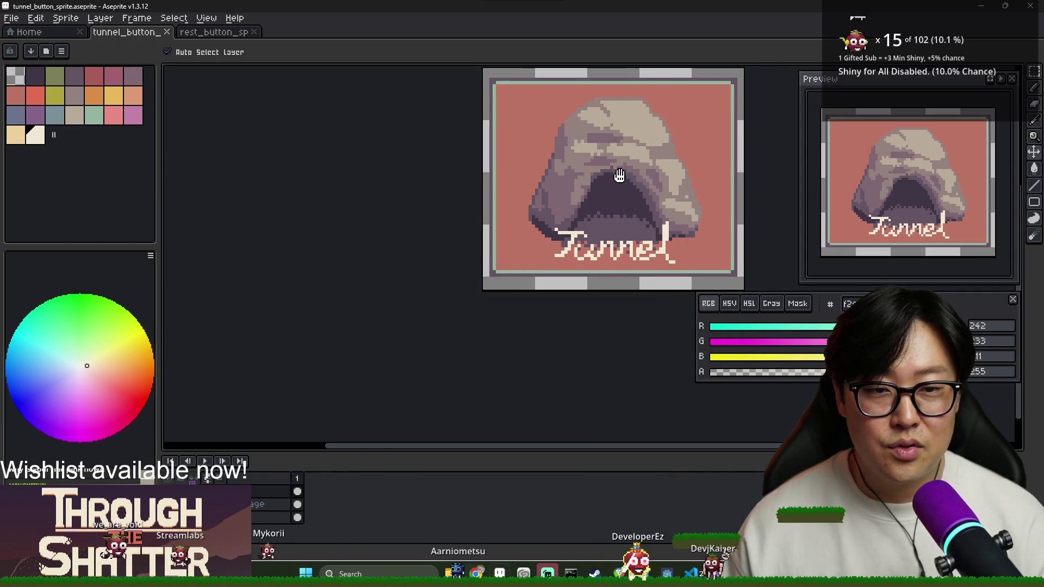
Step: Close the rest_button_sprite tab
{"action": "scroll", "coordinate": [443, 203], "scroll_direction": "up", "scroll_amount": 1}
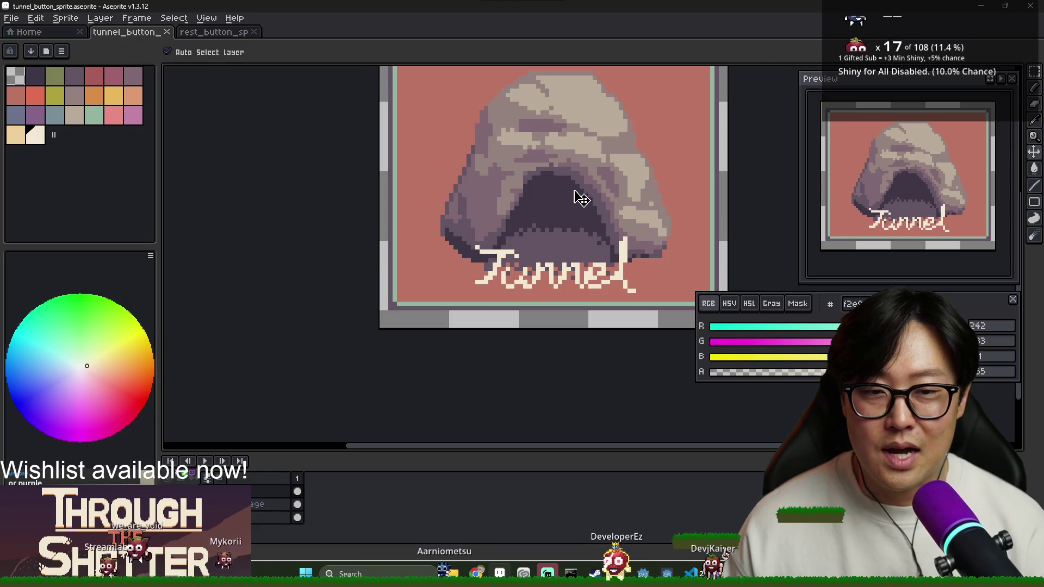
{"action": "scroll", "coordinate": [575, 196], "scroll_direction": "up", "scroll_amount": 1}
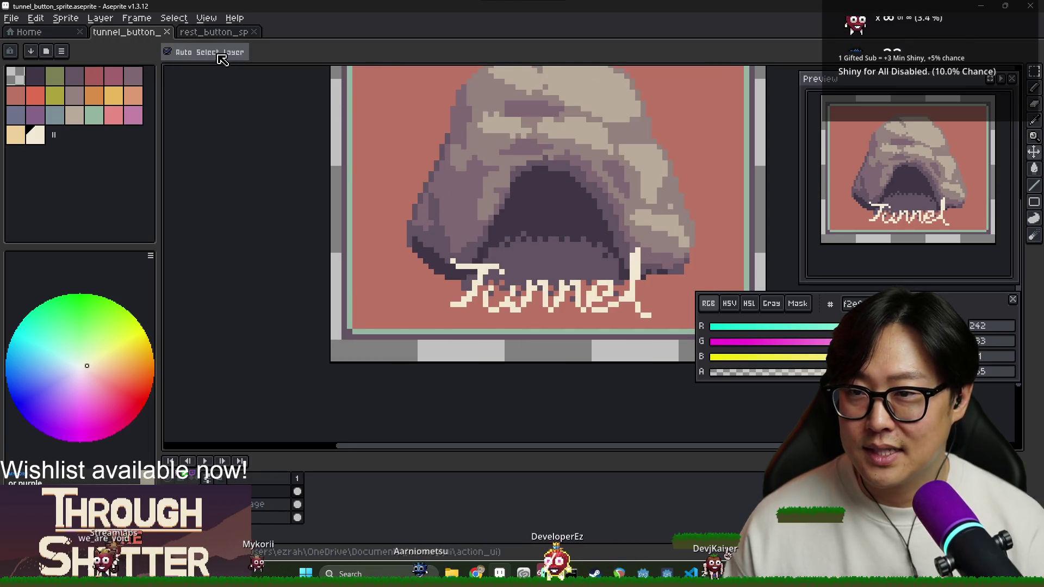
{"action": "left_click", "coordinate": [248, 32]}
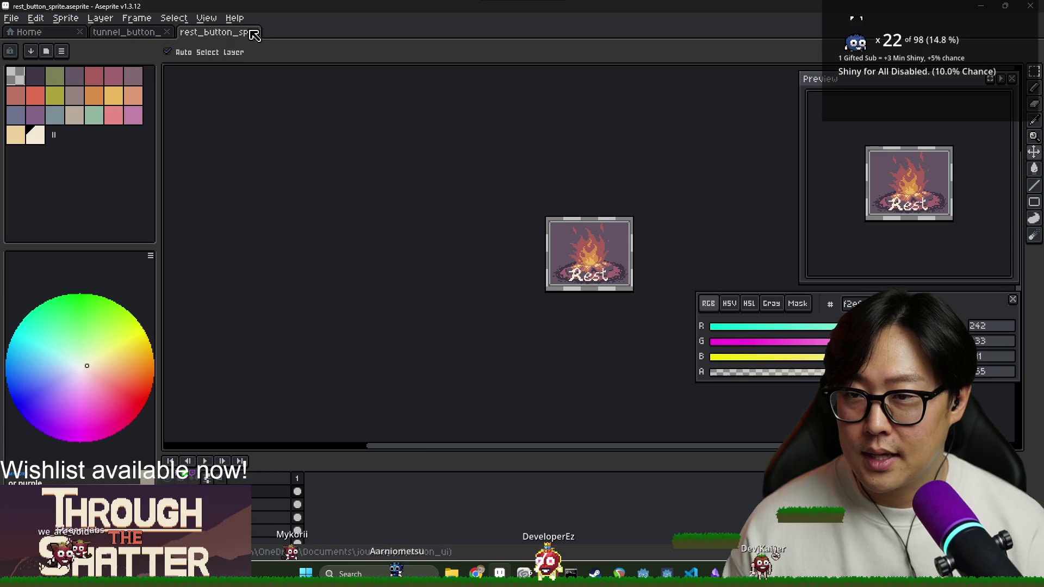
{"action": "left_click", "coordinate": [255, 32]}
Step: Convert the Tunnel sprite to Grayscale color mode
{"action": "left_click", "coordinate": [65, 18]}
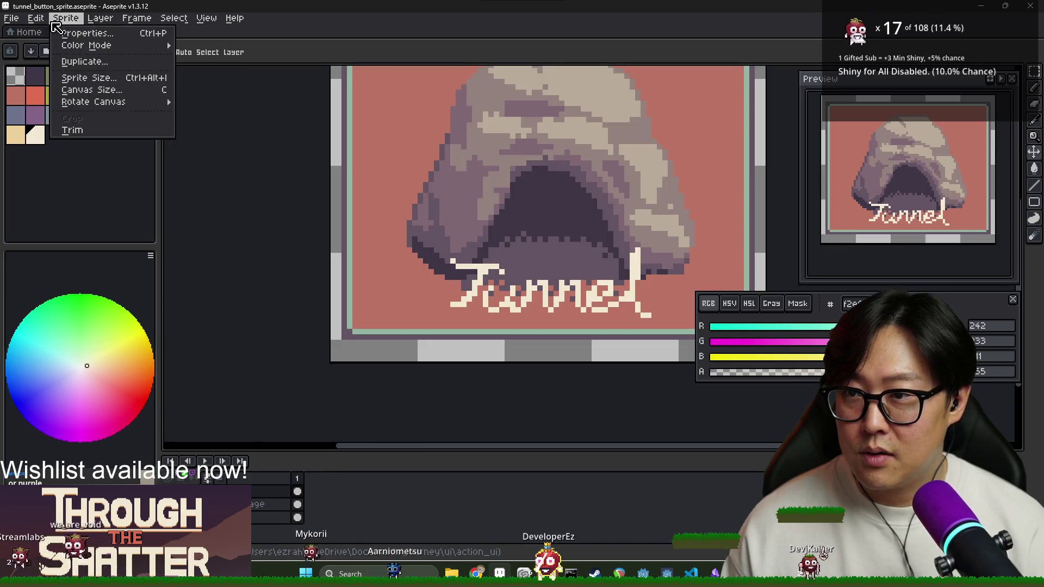
{"action": "mouse_move", "coordinate": [53, 20]}
{"action": "mouse_move", "coordinate": [120, 41]}
{"action": "left_click", "coordinate": [204, 57]}
{"action": "scroll", "coordinate": [499, 212], "scroll_direction": "up", "scroll_amount": 3}
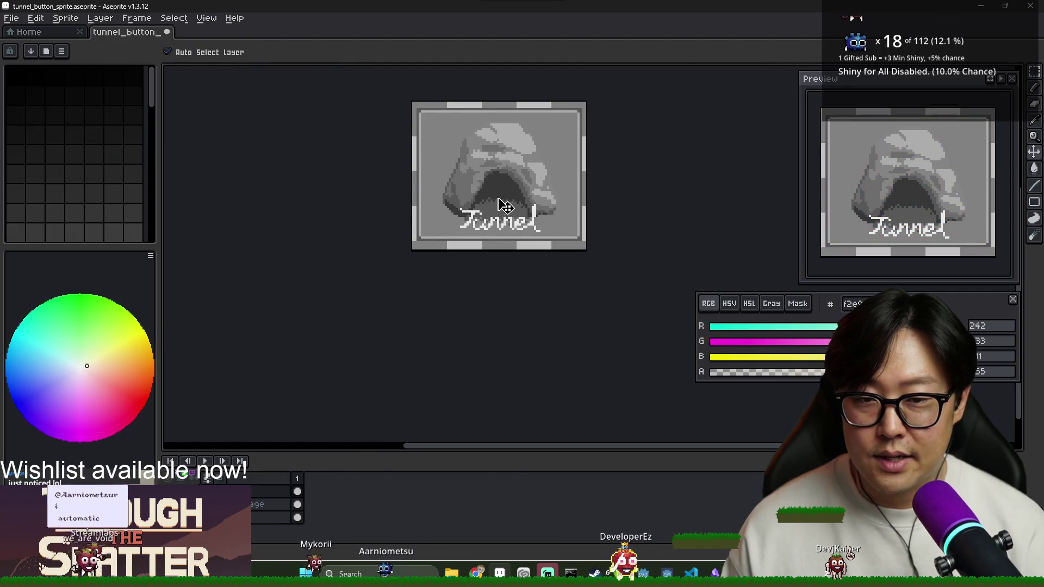
{"action": "left_click", "coordinate": [11, 18]}
{"action": "mouse_move", "coordinate": [68, 134]}
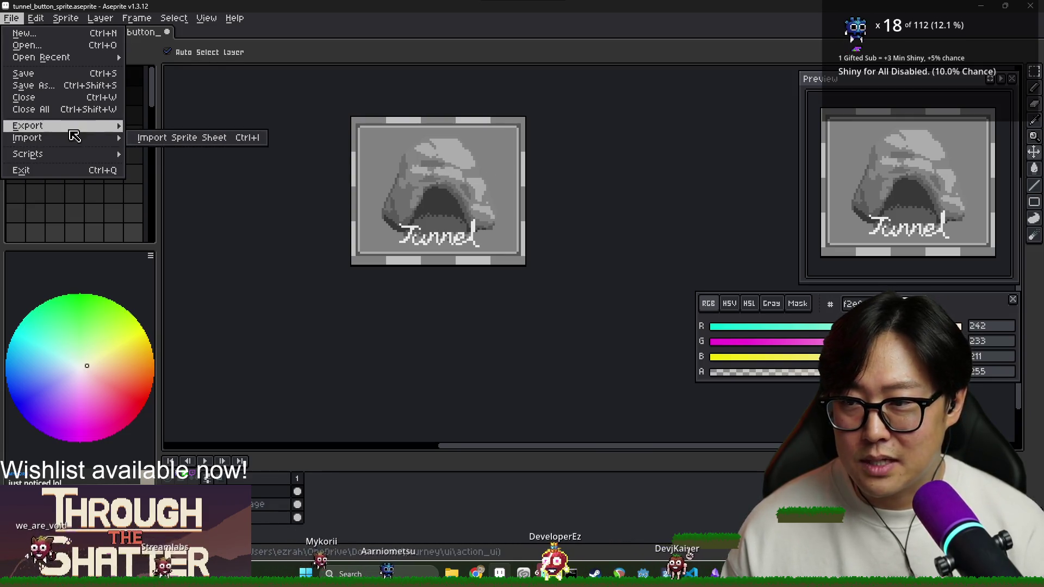
Step: Export the grayscale sprite as tunnel_button_disabled.png
{"action": "left_click", "coordinate": [182, 129]}
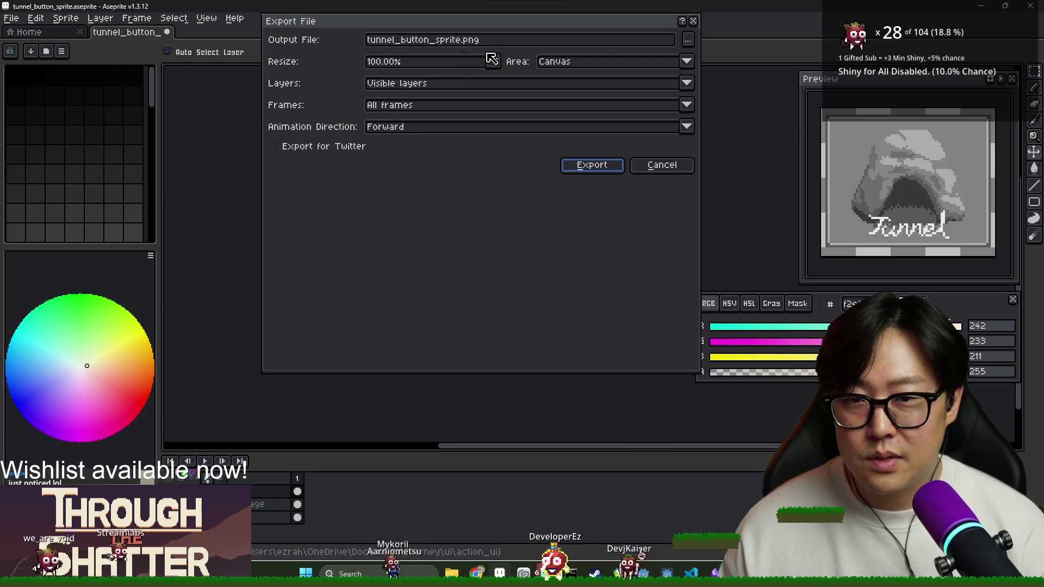
{"action": "left_click", "coordinate": [688, 39]}
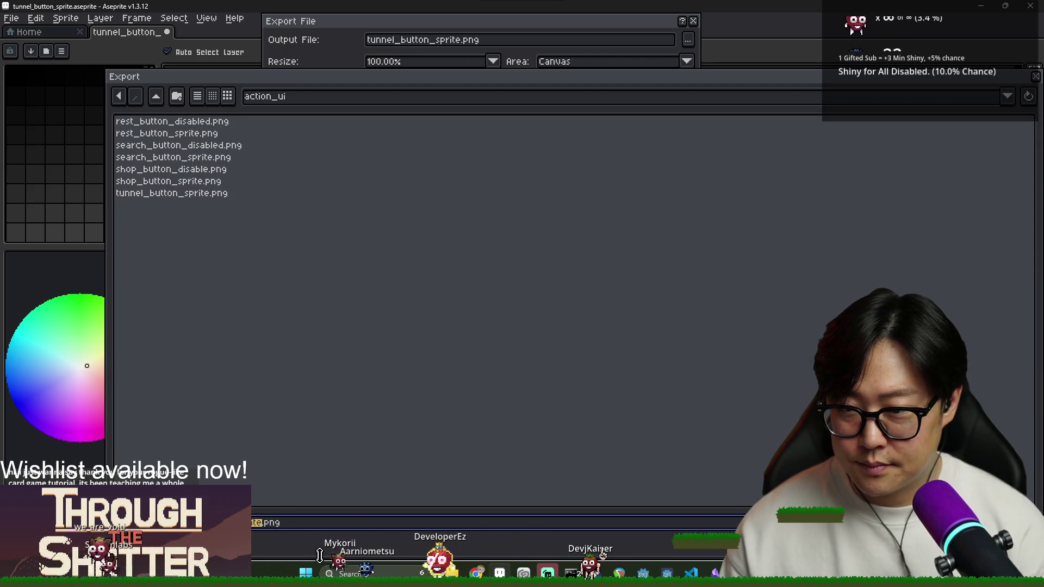
{"action": "key", "text": "Return"}
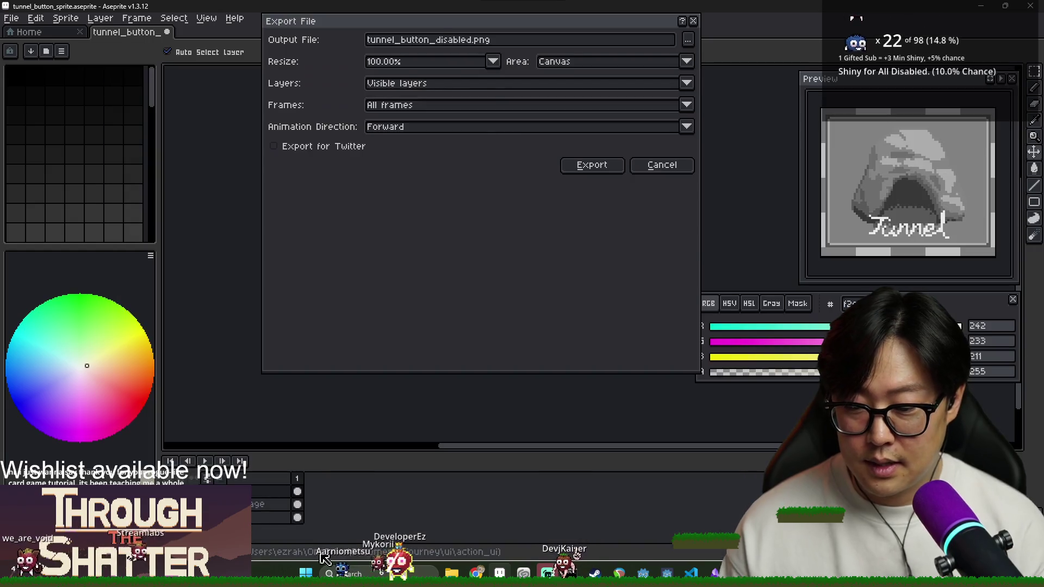
{"action": "left_click", "coordinate": [598, 173]}
Step: Quit Aseprite, saving the sprite changes when prompted
{"action": "key", "text": "alt+Tab"}
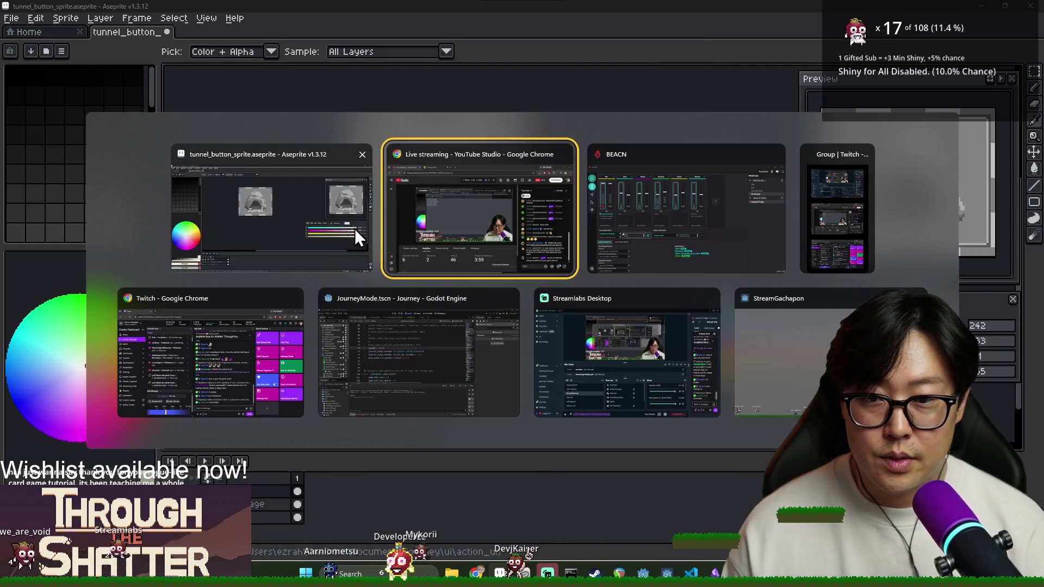
{"action": "left_click", "coordinate": [341, 193]}
{"action": "left_click", "coordinate": [1030, 6]}
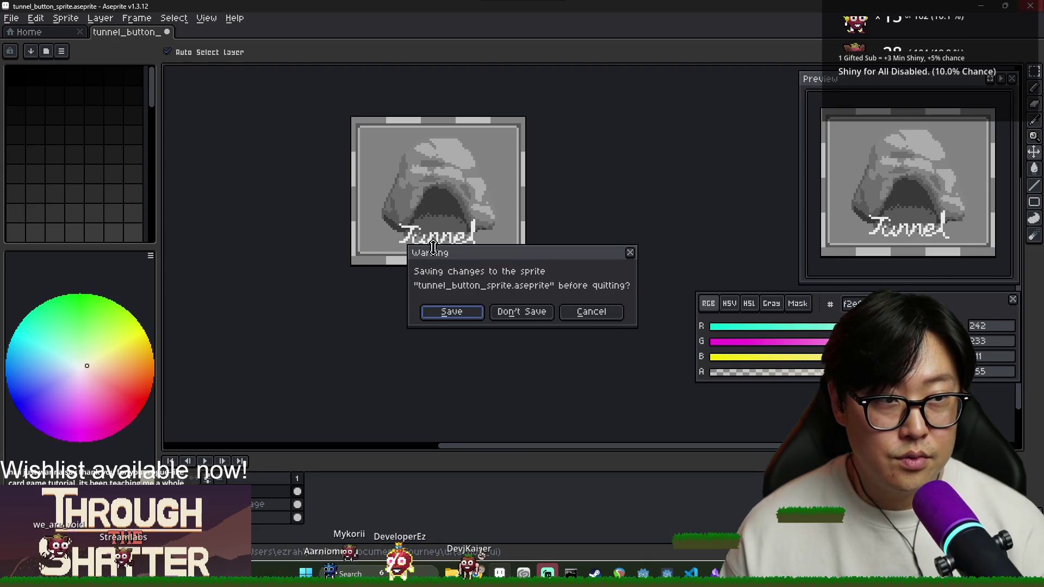
{"action": "left_click", "coordinate": [480, 314]}
{"action": "key", "text": "alt+Tab"}
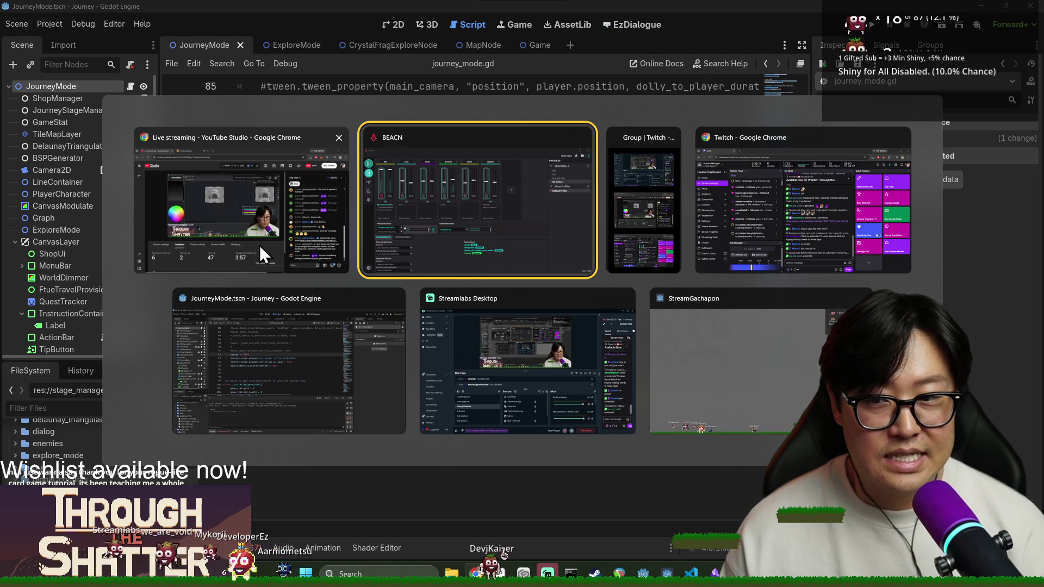
Step: Switch to Godot and filter FileSystem for 'action' to locate ActionBar.tscn in res://ui/action_ui
{"action": "left_click", "coordinate": [325, 353]}
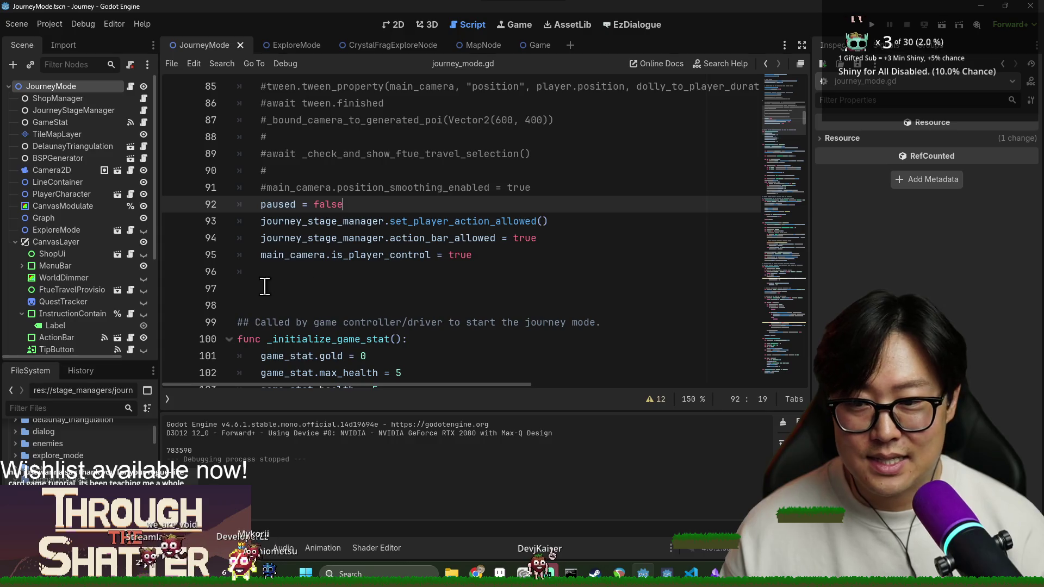
{"action": "left_click", "coordinate": [69, 408]}
{"action": "type", "text": "action"}
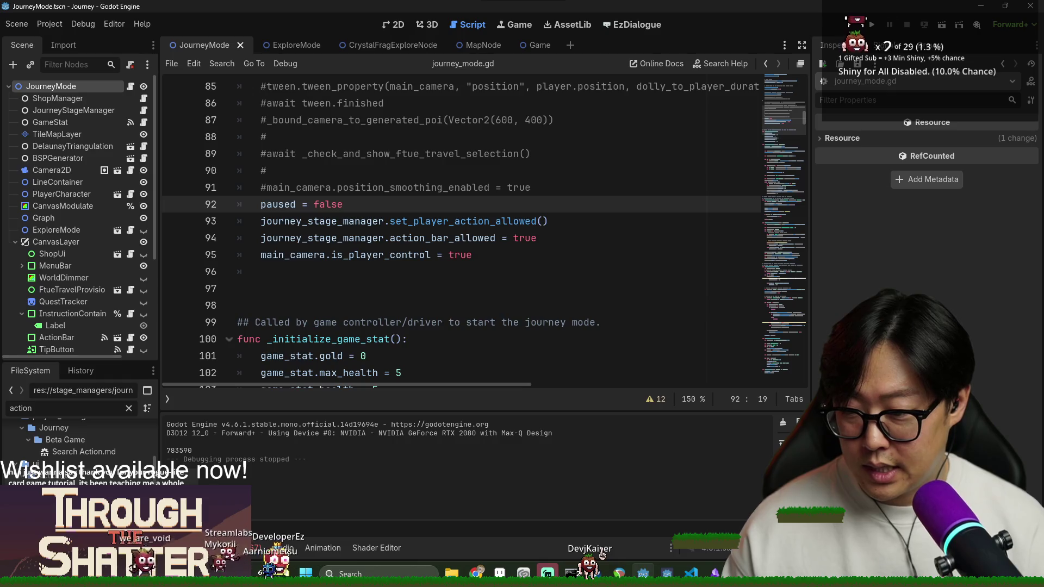
{"action": "left_click", "coordinate": [129, 408]}
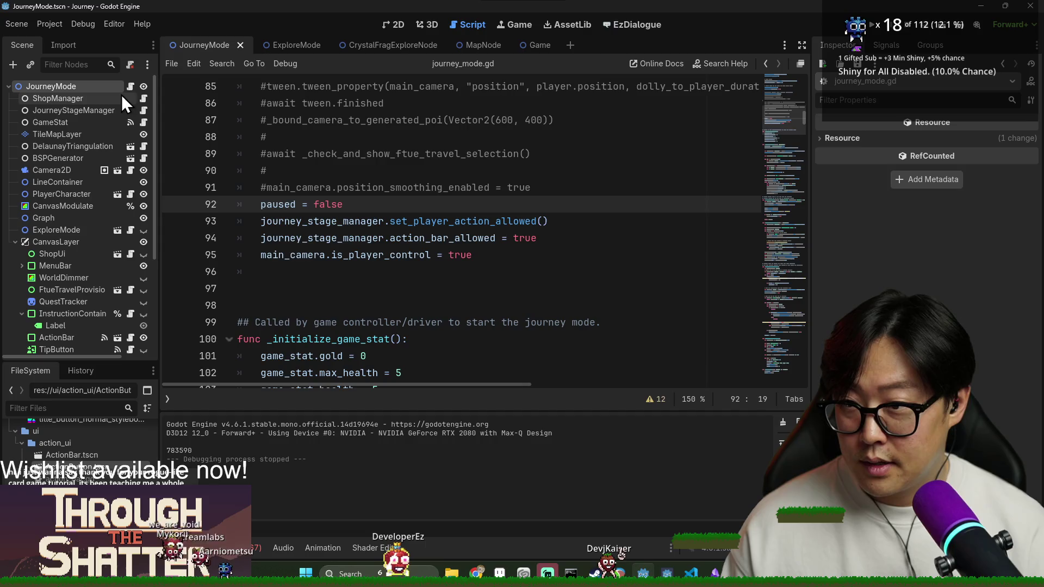
{"action": "scroll", "coordinate": [25, 247], "scroll_direction": "down", "scroll_amount": 5}
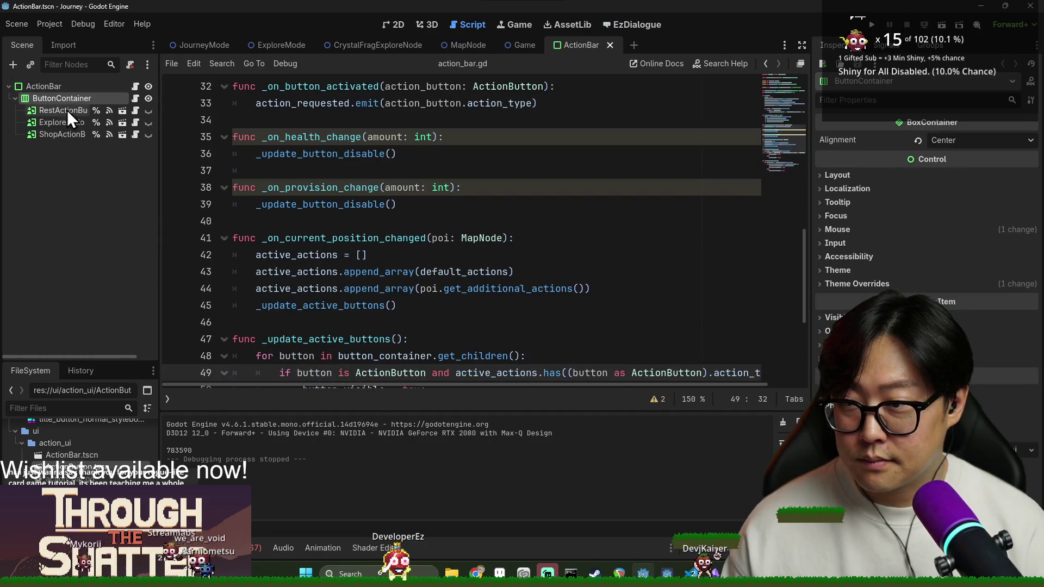
Step: Instance ActionButton.tscn under ButtonContainer and rename it TunnelActionButton
{"action": "left_click", "coordinate": [394, 25]}
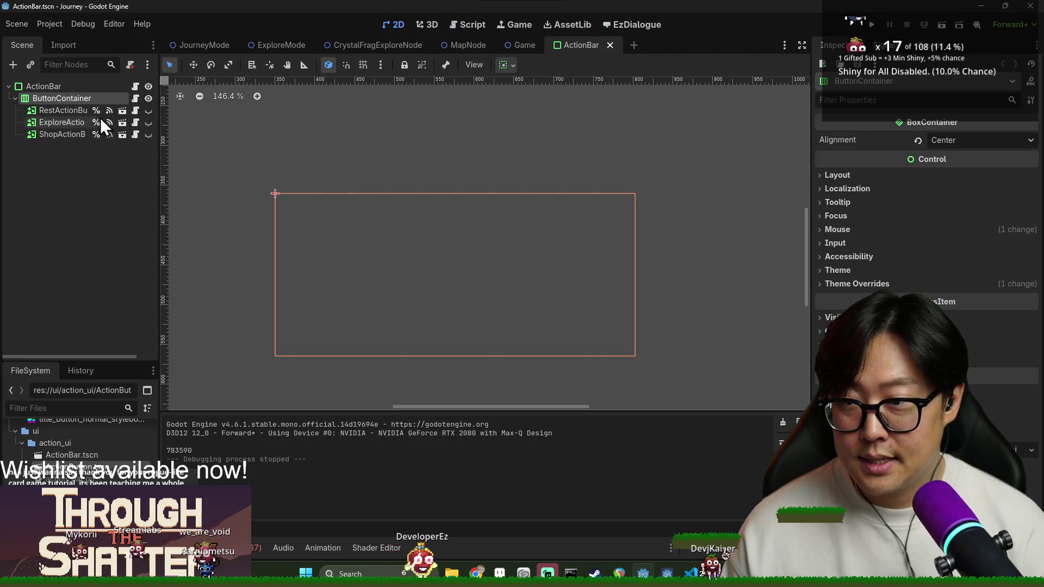
{"action": "right_click", "coordinate": [89, 103]}
{"action": "left_click", "coordinate": [116, 125]}
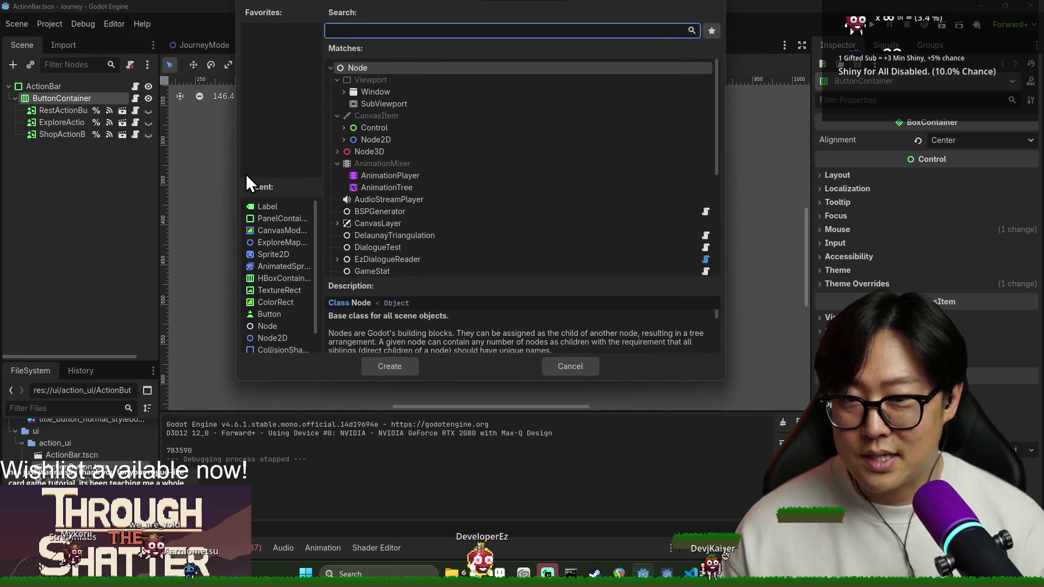
{"action": "key", "text": "Escape"}
{"action": "left_click_drag", "start_coordinate": [71, 466], "coordinate": [74, 148]}
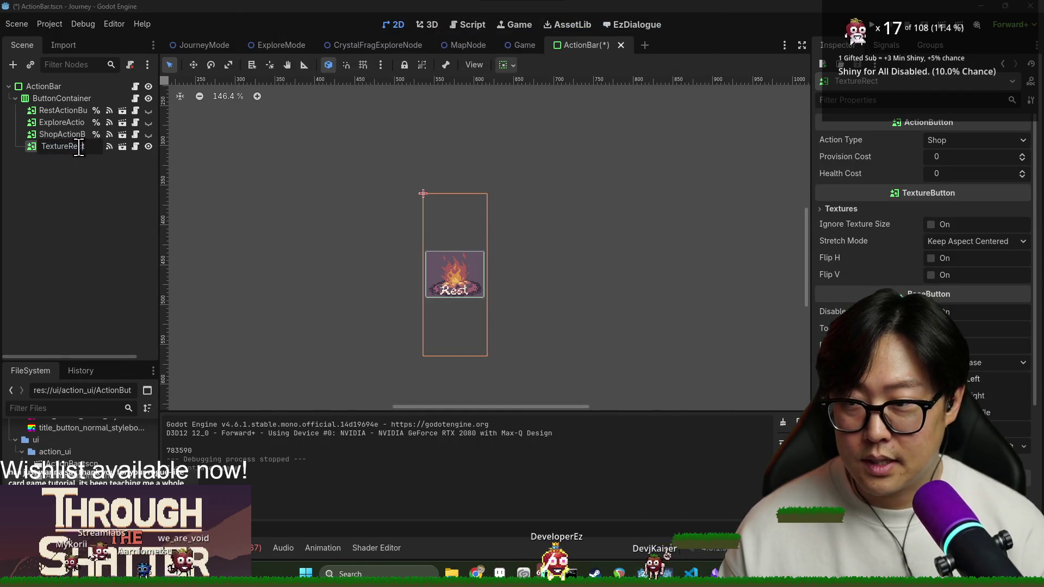
{"action": "key", "text": "ctrl+a"}
{"action": "type", "text": "Tunnel"}
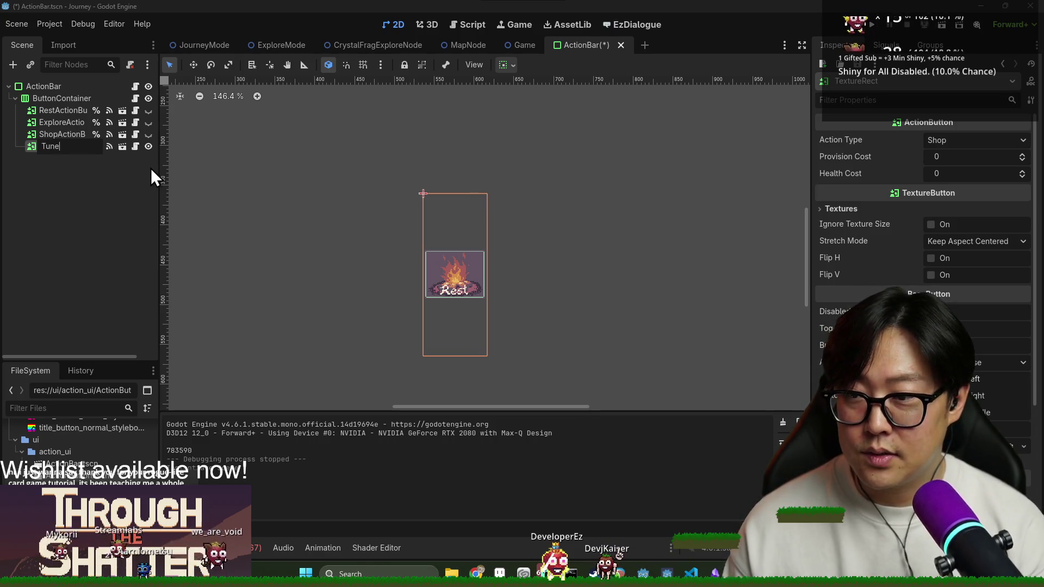
{"action": "type", "text": "ActionButton"}
{"action": "key", "text": "Return"}
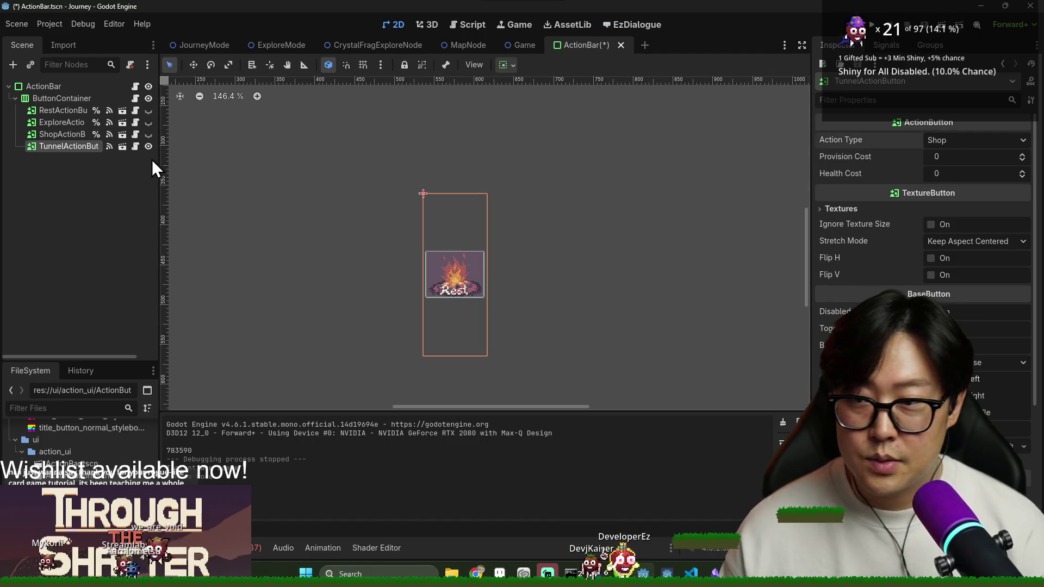
{"action": "left_click", "coordinate": [135, 147]}
Step: Add a new entry line after SHOP in the ActionType enum and save
{"action": "left_click", "coordinate": [489, 120], "text": "ctrl"}
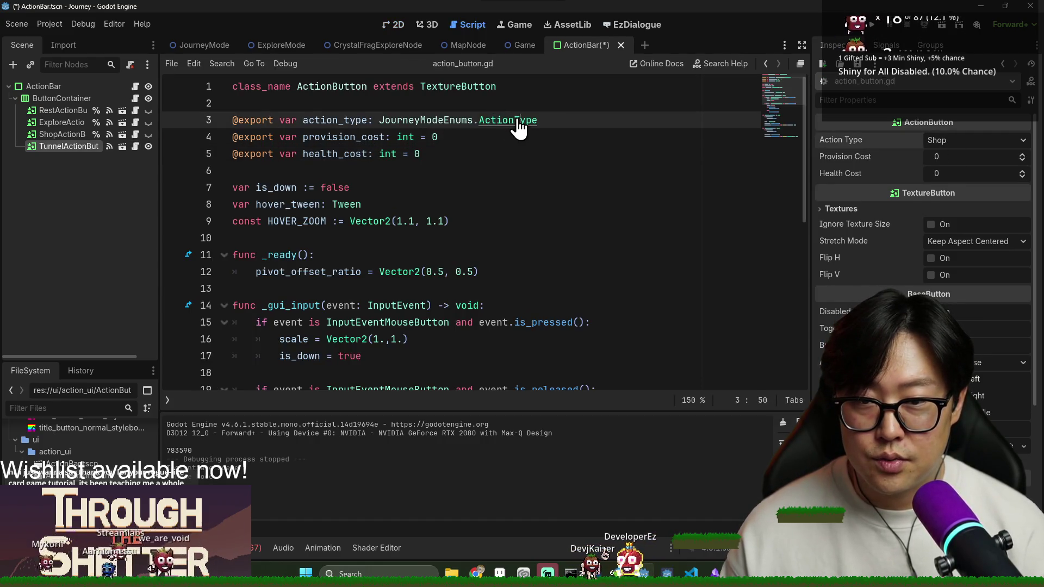
{"action": "left_click", "coordinate": [297, 172]}
{"action": "type", "text": ","}
{"action": "key", "text": "Return"}
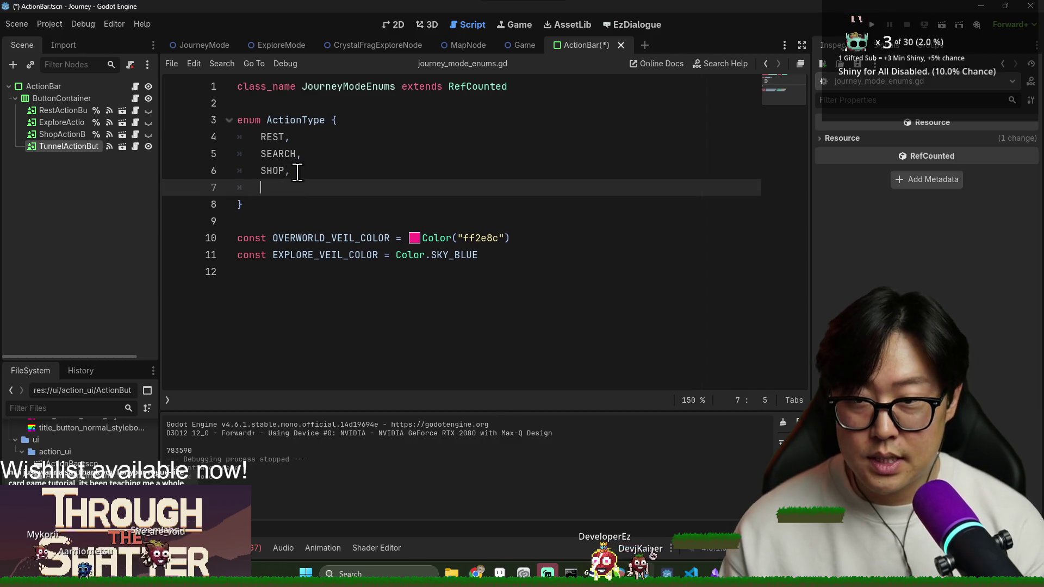
{"action": "key", "text": "ctrl+s"}
{"action": "key", "text": "alt+Left"}
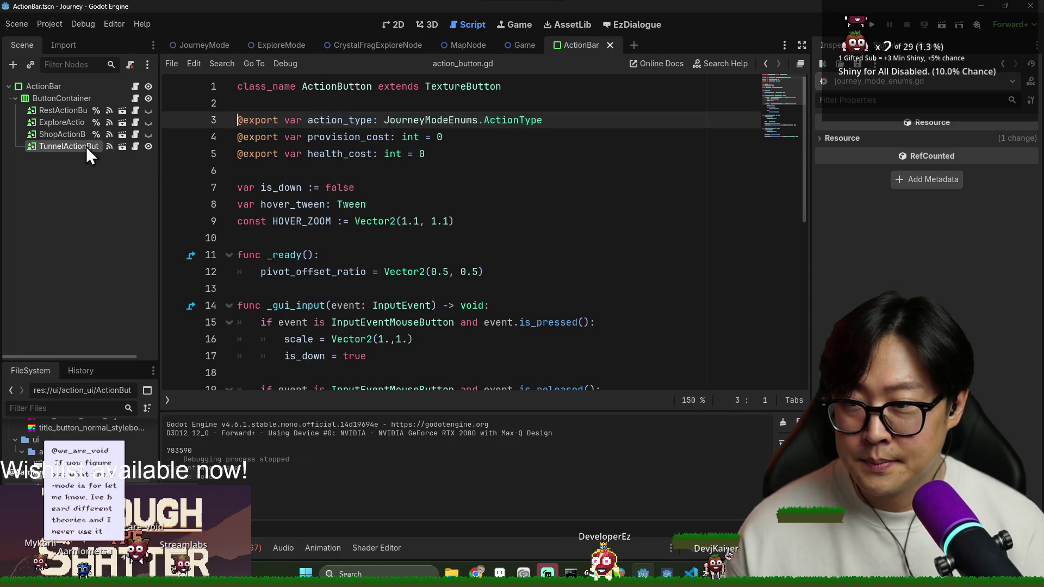
Step: Check TunnelActionButton's action type options, leave it on Shop, and save the scene
{"action": "left_click", "coordinate": [86, 147]}
{"action": "left_click", "coordinate": [957, 141]}
{"action": "left_click", "coordinate": [958, 136]}
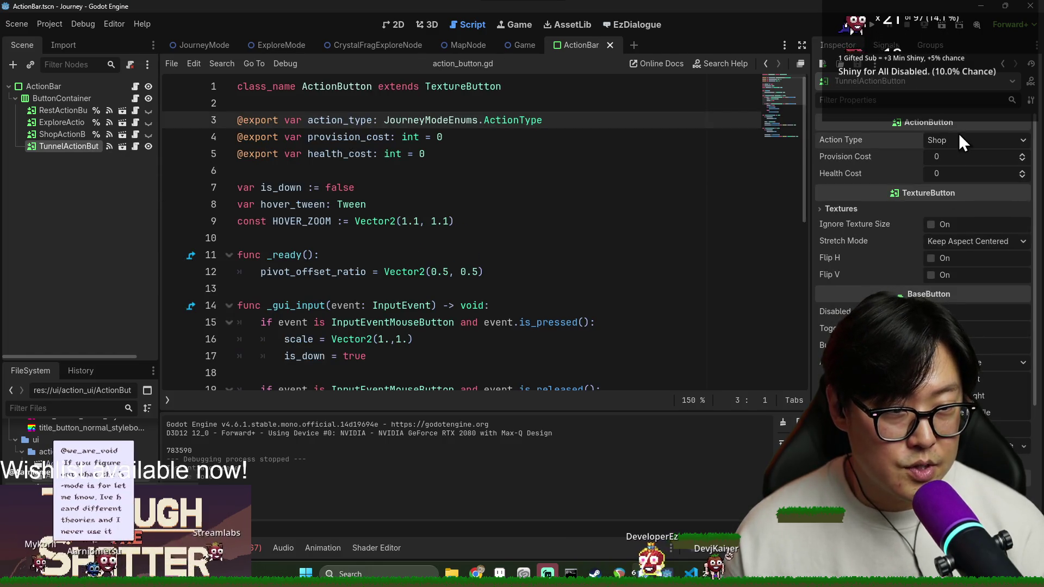
{"action": "key", "text": "ctrl+s"}
Step: Reload the project and read through the _gui_input code in action_button.gd
{"action": "left_click", "coordinate": [46, 25]}
{"action": "left_click", "coordinate": [99, 157]}
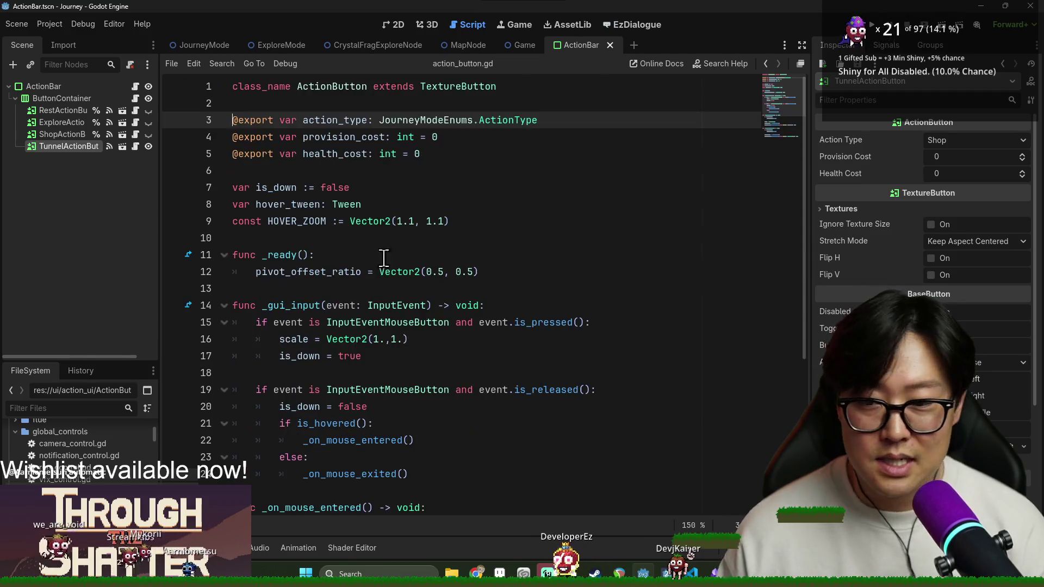
{"action": "scroll", "coordinate": [424, 276], "scroll_direction": "down", "scroll_amount": 1}
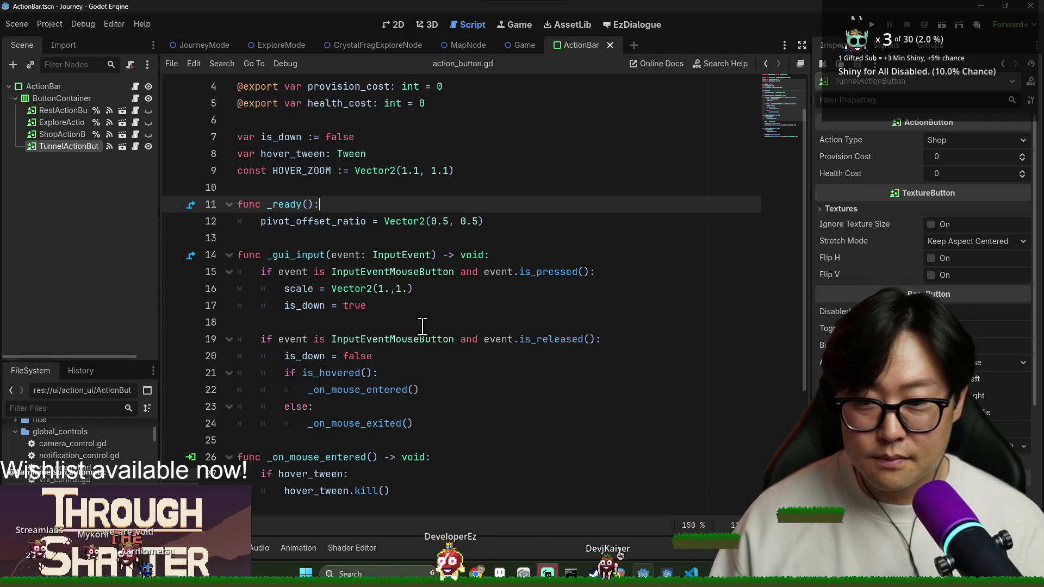
{"action": "scroll", "coordinate": [435, 320], "scroll_direction": "down", "scroll_amount": 2}
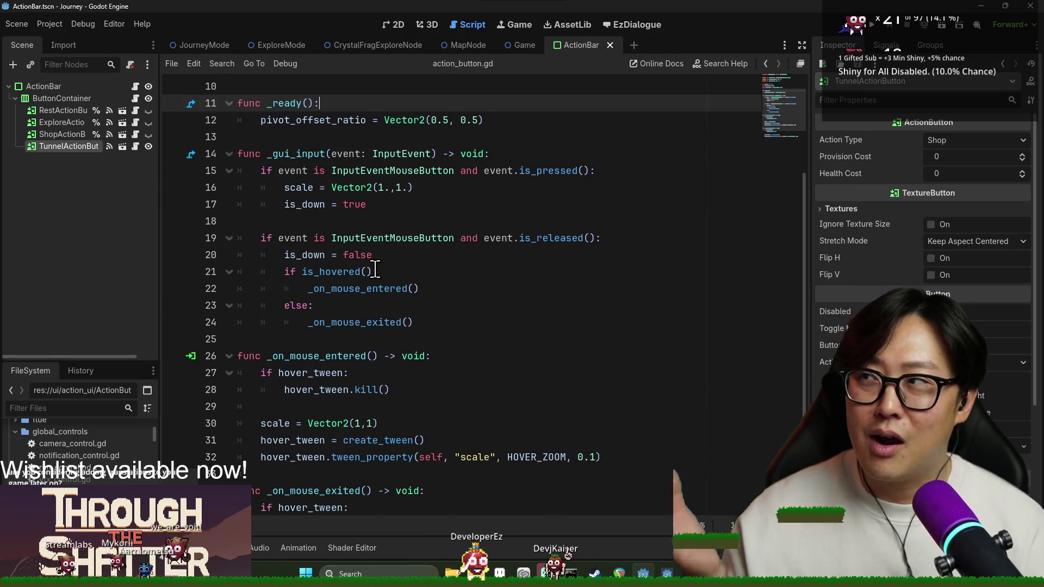
{"action": "mouse_move", "coordinate": [455, 246]}
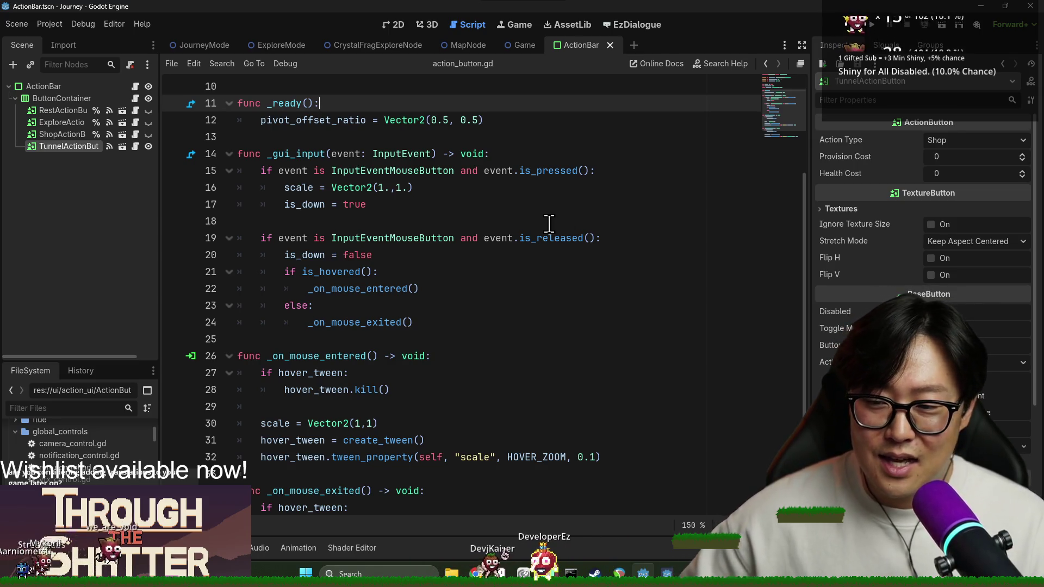
{"action": "mouse_move", "coordinate": [564, 238]}
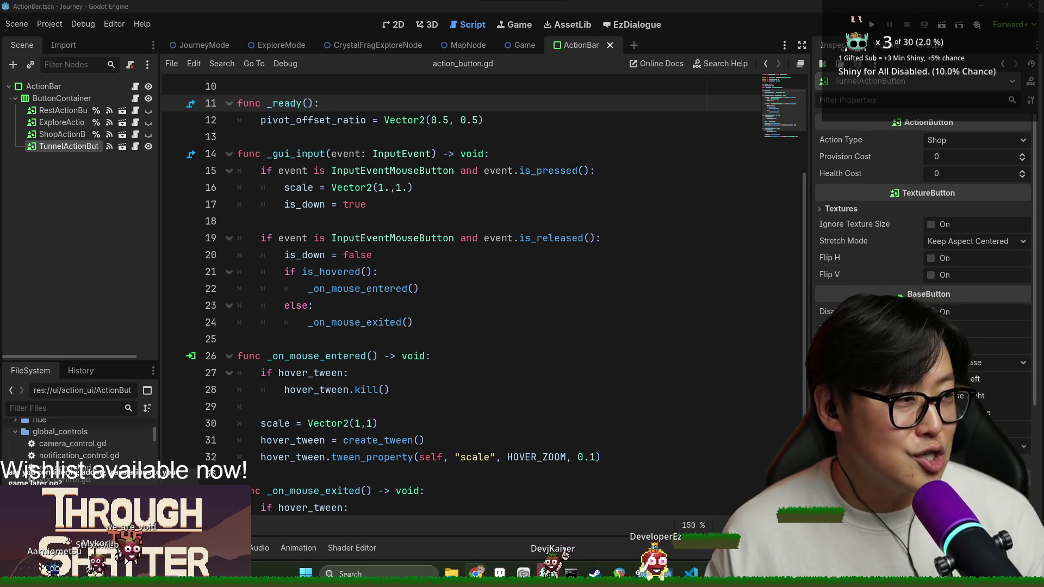
{"action": "key", "text": "alt+Tab"}
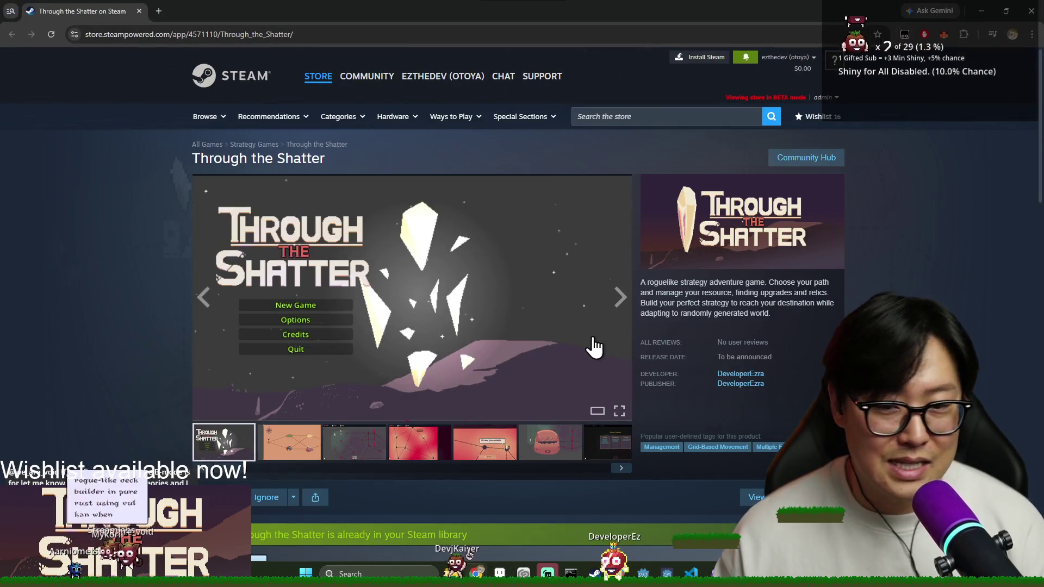
Step: Scroll the Through the Shatter store page and drag the live-chat popout over it
{"action": "scroll", "coordinate": [595, 343], "scroll_direction": "down", "scroll_amount": 6}
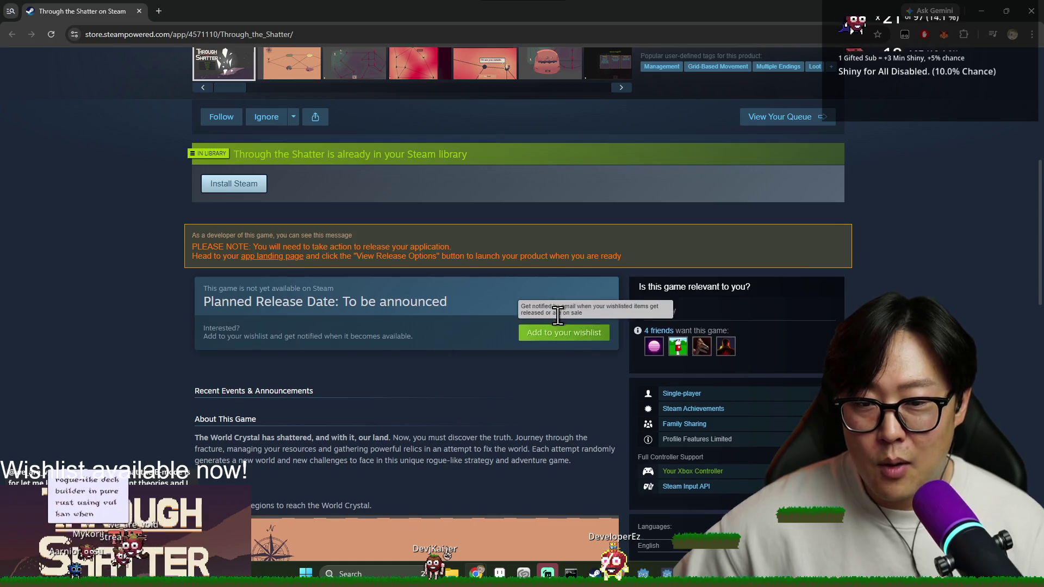
{"action": "scroll", "coordinate": [558, 316], "scroll_direction": "down", "scroll_amount": 12}
{"action": "scroll", "coordinate": [521, 321], "scroll_direction": "up", "scroll_amount": 12}
{"action": "scroll", "coordinate": [522, 320], "scroll_direction": "up", "scroll_amount": 7}
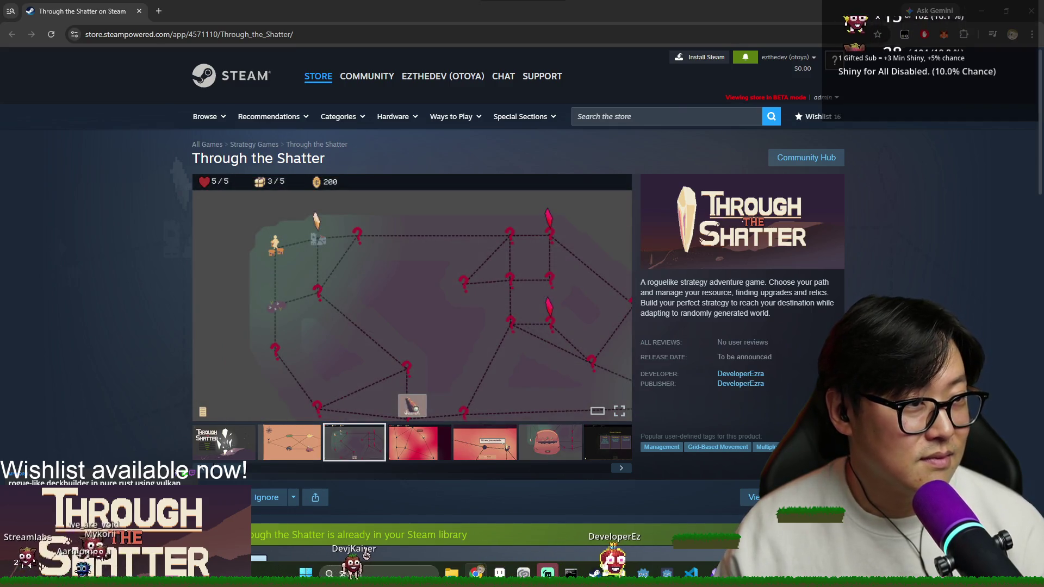
{"action": "left_click_drag", "start_coordinate": [1043, 125], "coordinate": [466, 114]}
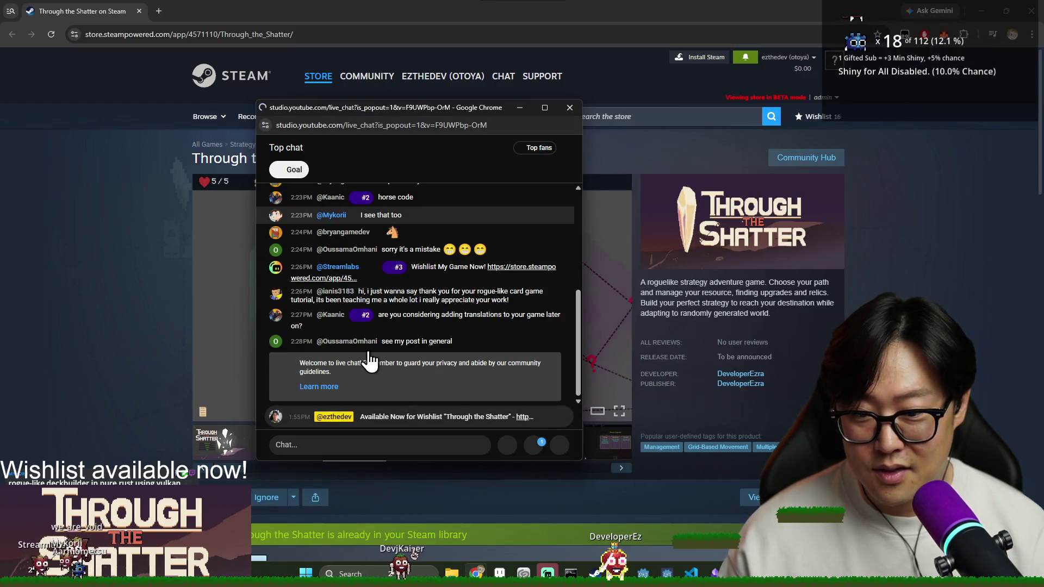
Step: Close the live-chat popout and the Chrome window showing the Steam page
{"action": "left_click", "coordinate": [574, 111]}
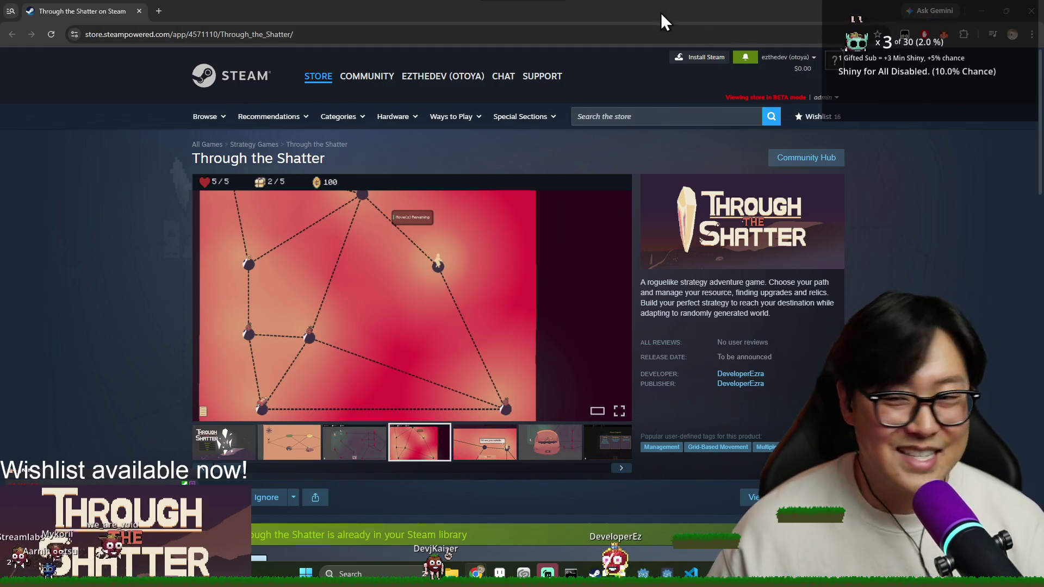
{"action": "left_click", "coordinate": [1030, 12]}
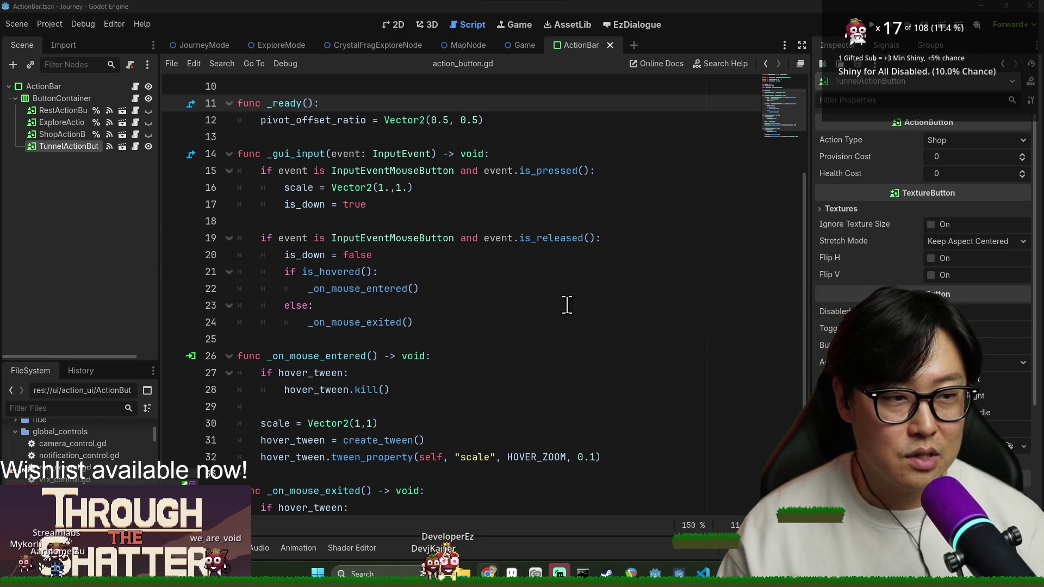
Step: Highlight the release check on line 19 and the is_hovered check on line 21, then switch to Discord
{"action": "left_click", "coordinate": [526, 245]}
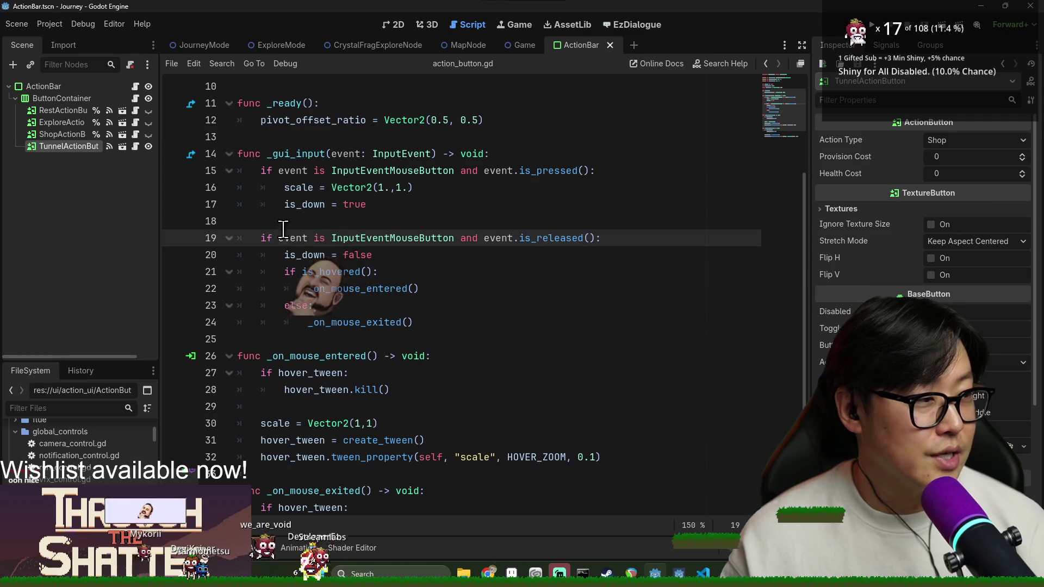
{"action": "left_click", "coordinate": [462, 270]}
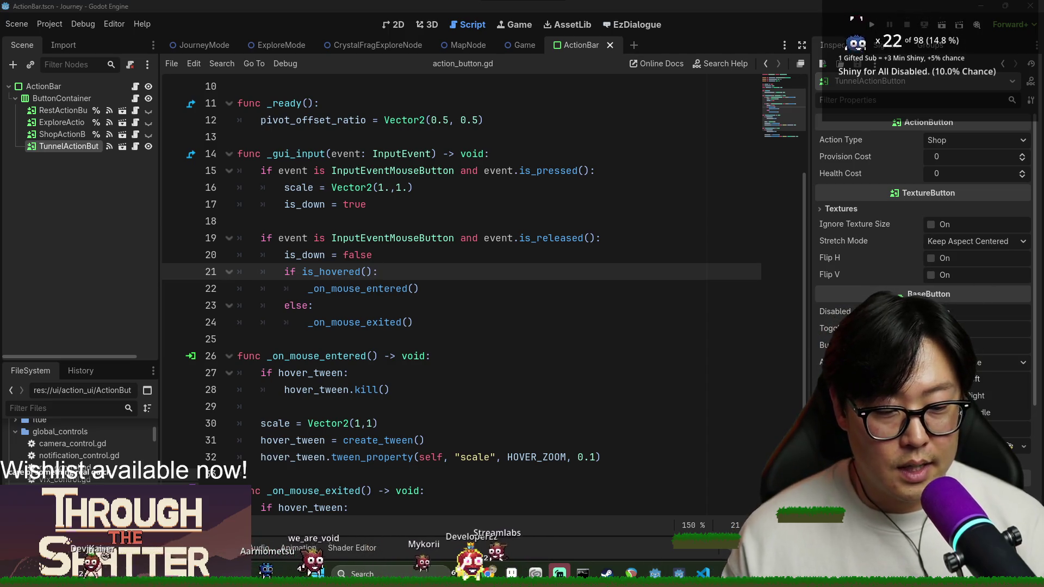
{"action": "key", "text": "alt+Tab"}
{"action": "scroll", "coordinate": [108, 313], "scroll_direction": "up", "scroll_amount": 5}
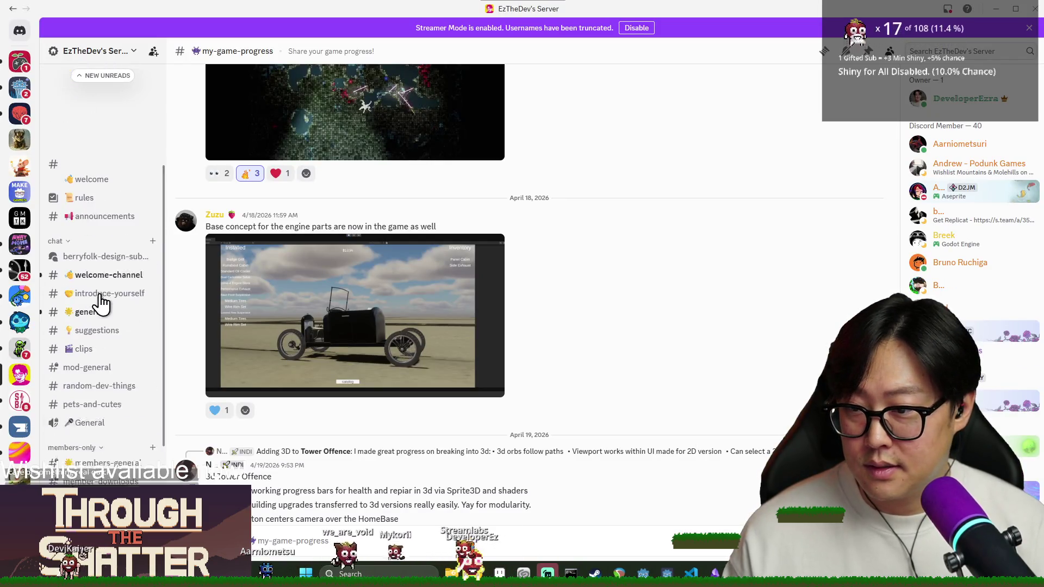
Step: In the general channel, enlarge the cave sprite sheet image, close it, then close Discord
{"action": "left_click", "coordinate": [102, 324]}
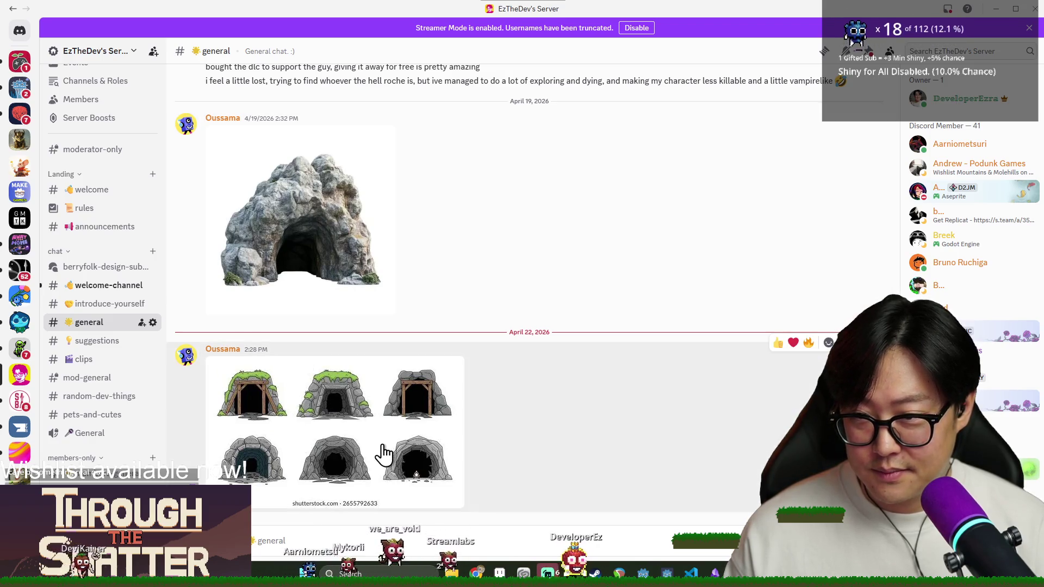
{"action": "left_click", "coordinate": [413, 438]}
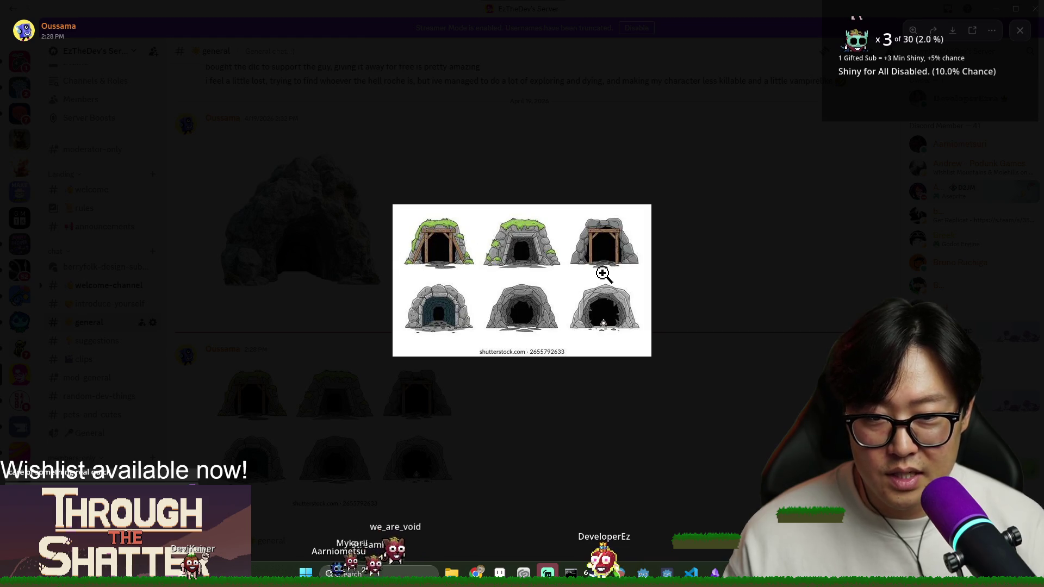
{"action": "left_click", "coordinate": [700, 360]}
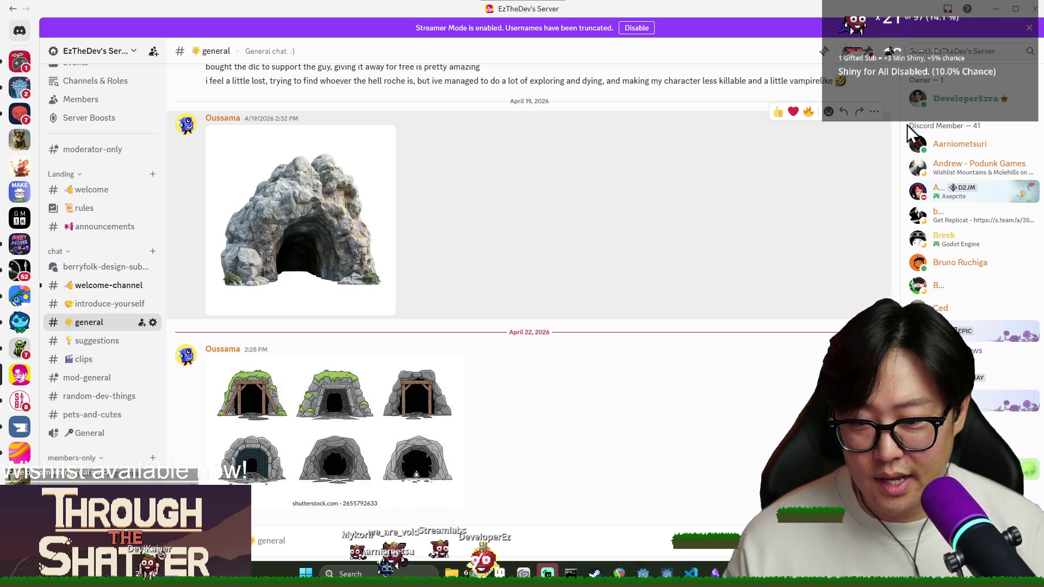
{"action": "left_click", "coordinate": [1034, 9]}
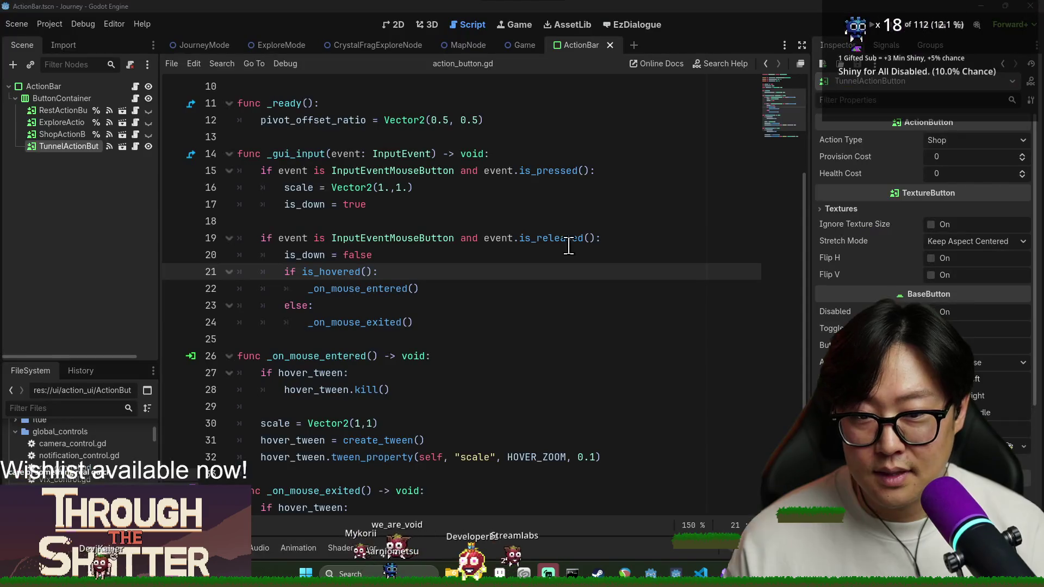
Step: Return to Godot and place the caret on empty line 18 of action_button.gd
{"action": "key", "text": "alt+Tab"}
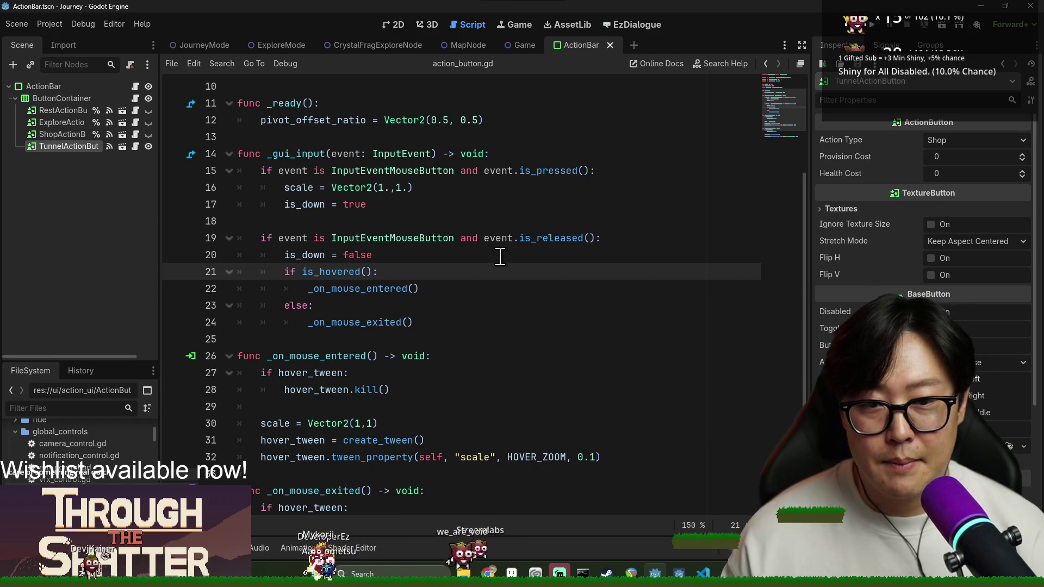
{"action": "left_click", "coordinate": [624, 223]}
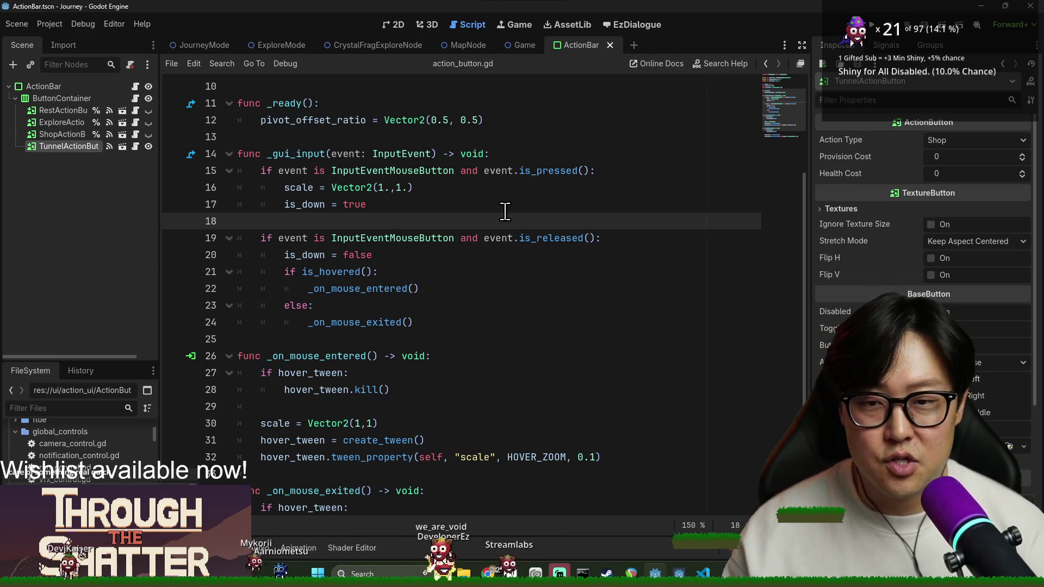
{"action": "scroll", "coordinate": [477, 225], "scroll_direction": "down", "scroll_amount": 2}
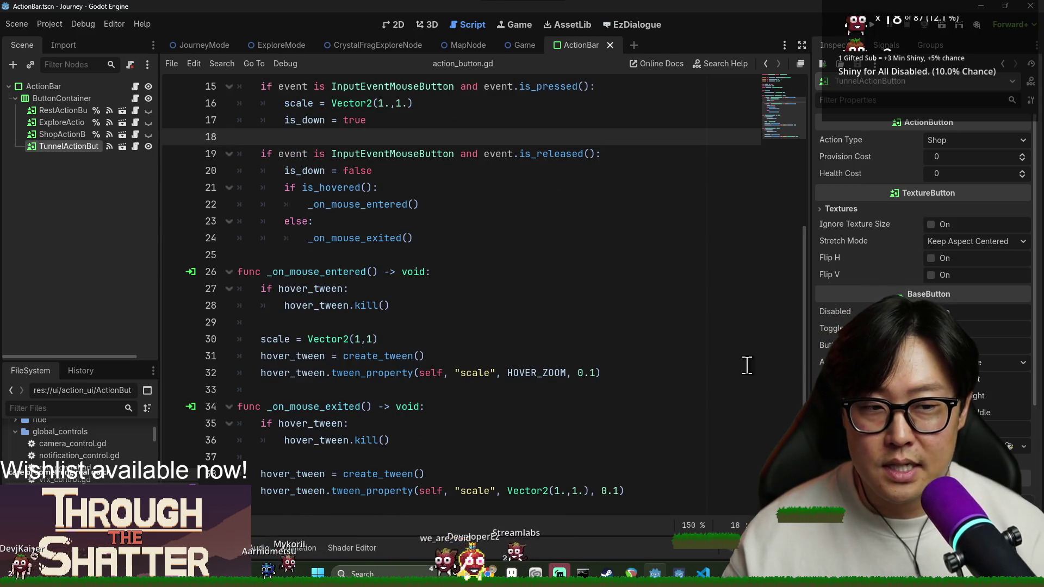
Step: Dismiss the screenshot-copied and device DPI notifications, then switch to the YouTube Studio page
{"action": "key", "text": "super+n"}
{"action": "mouse_move", "coordinate": [987, 189]}
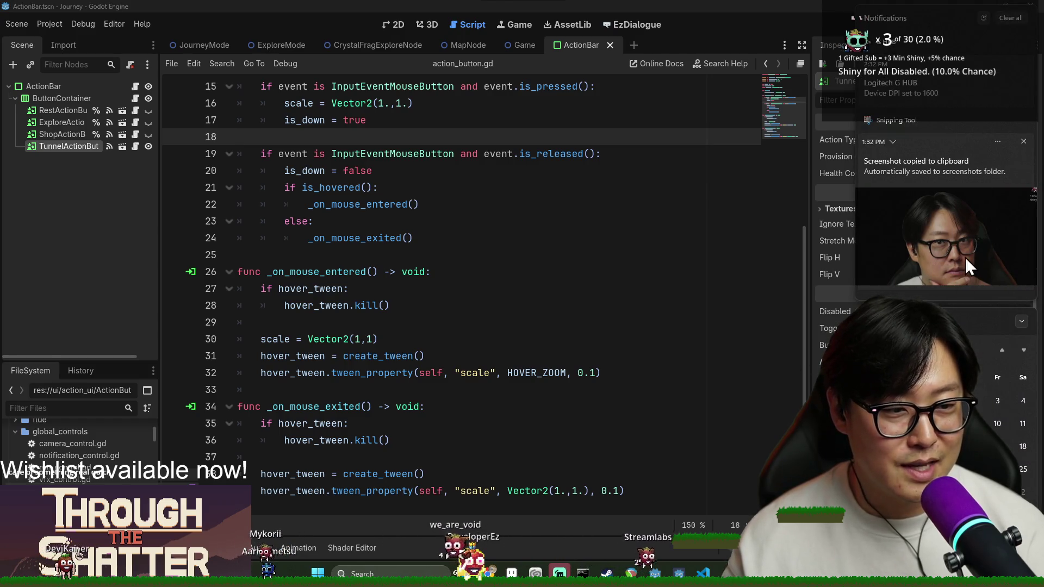
{"action": "left_click", "coordinate": [1023, 142]}
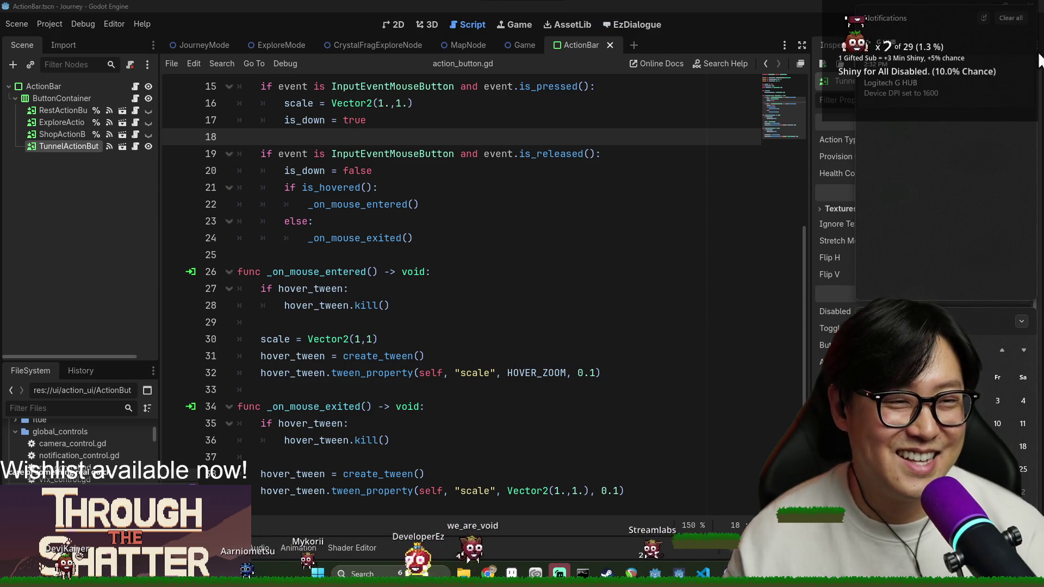
{"action": "left_click", "coordinate": [1022, 43]}
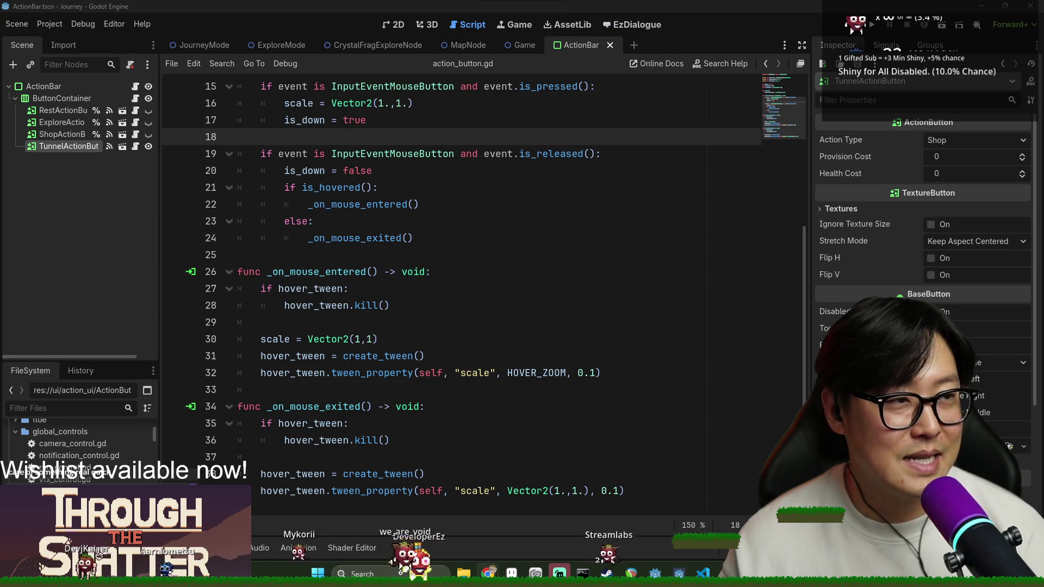
{"action": "key", "text": "alt+Tab"}
{"action": "key", "text": "alt+Tab"}
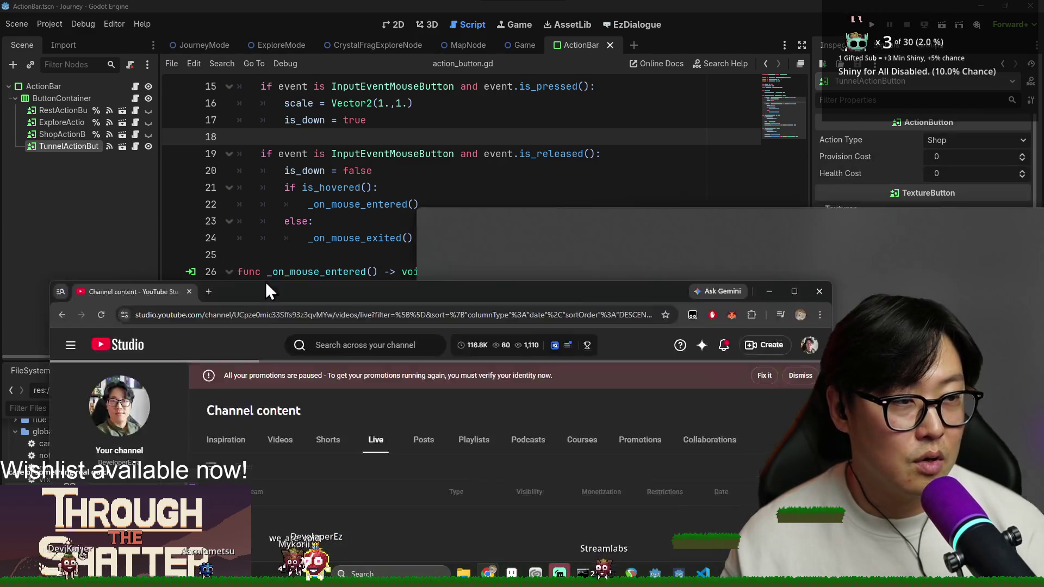
Step: Maximize the browser and tick the March past live streams, starting with Mar 4, 13 and 16
{"action": "left_click_drag", "start_coordinate": [266, 282], "coordinate": [219, 6]}
{"action": "scroll", "coordinate": [282, 315], "scroll_direction": "down", "scroll_amount": 3}
{"action": "scroll", "coordinate": [309, 307], "scroll_direction": "down", "scroll_amount": 15}
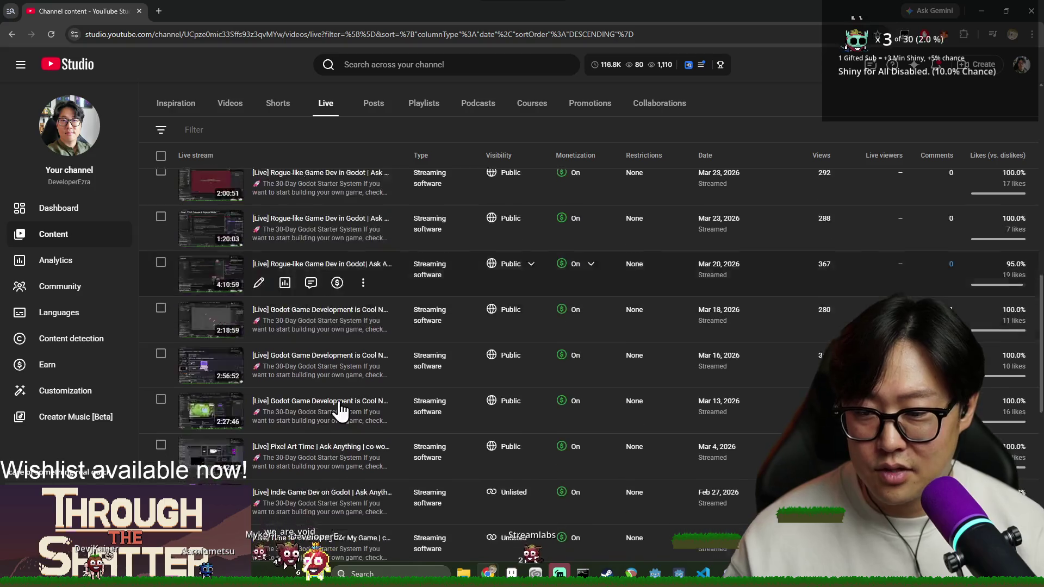
{"action": "scroll", "coordinate": [416, 426], "scroll_direction": "up", "scroll_amount": 6}
{"action": "scroll", "coordinate": [419, 416], "scroll_direction": "up", "scroll_amount": 2}
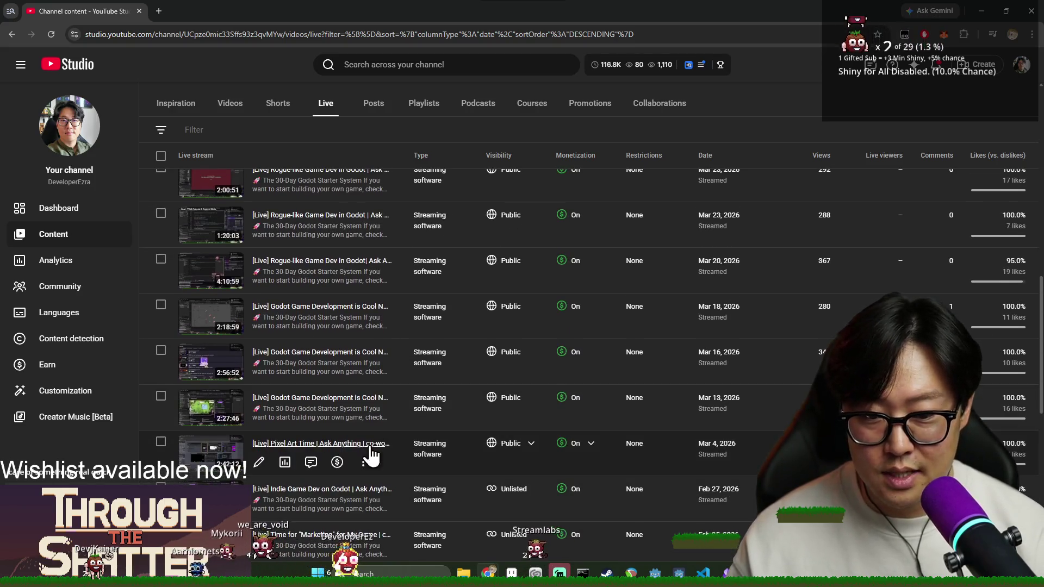
{"action": "left_click", "coordinate": [161, 441]}
{"action": "left_click", "coordinate": [160, 396]}
{"action": "left_click", "coordinate": [161, 351]}
{"action": "left_click", "coordinate": [161, 304]}
{"action": "scroll", "coordinate": [163, 353], "scroll_direction": "up", "scroll_amount": 1}
{"action": "left_click", "coordinate": [162, 348]}
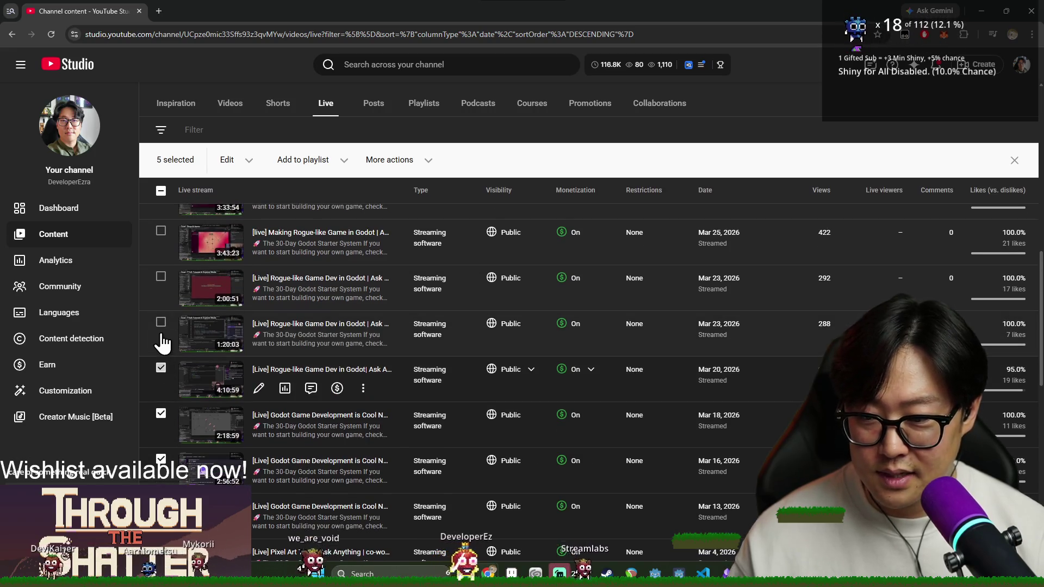
{"action": "left_click", "coordinate": [162, 340]}
{"action": "scroll", "coordinate": [163, 337], "scroll_direction": "up", "scroll_amount": 2}
{"action": "left_click", "coordinate": [161, 330]}
Step: Tick the newer streams from Apr 6 through Apr 20, open the Edit dropdown, and close the browser
{"action": "left_click", "coordinate": [160, 331]}
{"action": "left_click", "coordinate": [162, 287]}
{"action": "scroll", "coordinate": [164, 326], "scroll_direction": "up", "scroll_amount": 2}
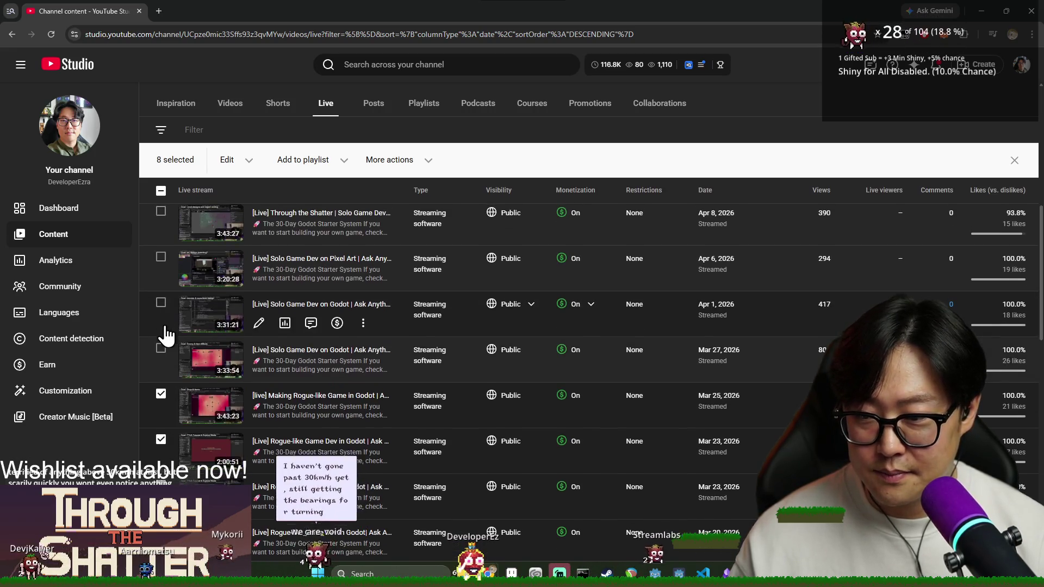
{"action": "left_click", "coordinate": [162, 305]}
{"action": "scroll", "coordinate": [166, 313], "scroll_direction": "up", "scroll_amount": 2}
{"action": "left_click", "coordinate": [161, 365]}
{"action": "left_click", "coordinate": [161, 320]}
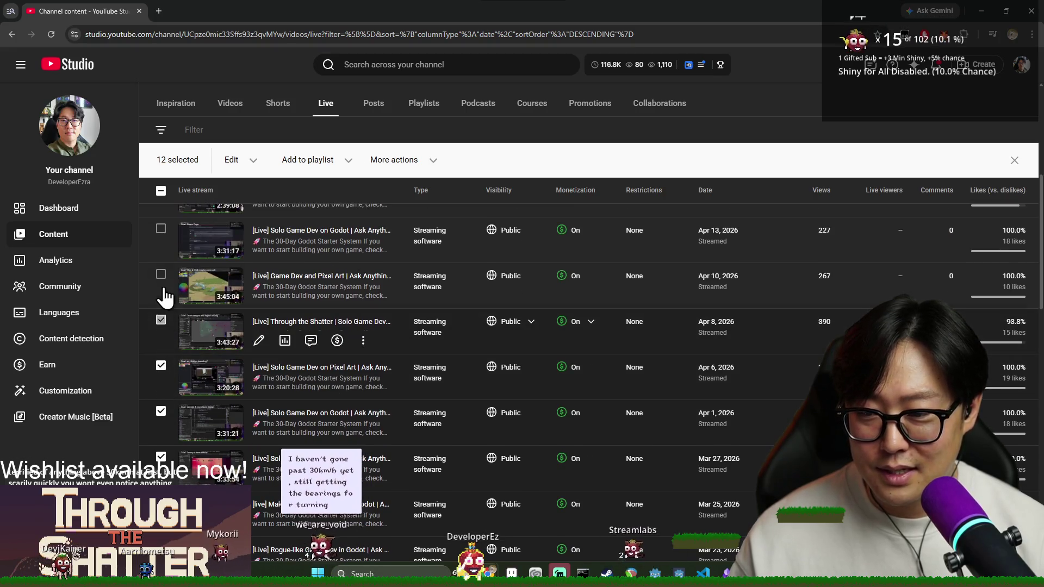
{"action": "left_click", "coordinate": [161, 274]}
{"action": "scroll", "coordinate": [178, 324], "scroll_direction": "up", "scroll_amount": 2}
{"action": "left_click", "coordinate": [161, 337]}
{"action": "left_click", "coordinate": [161, 294]}
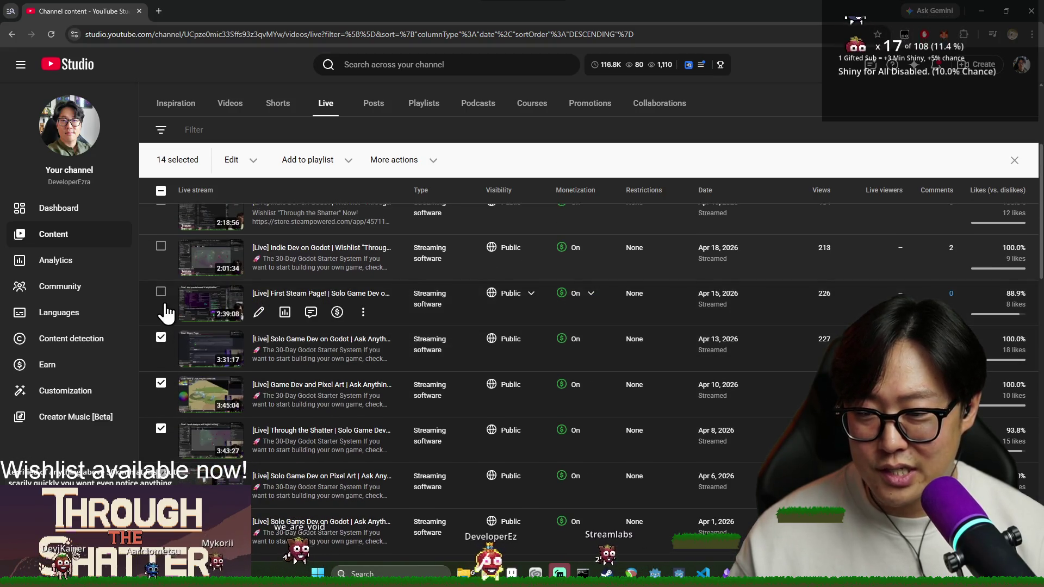
{"action": "scroll", "coordinate": [163, 326], "scroll_direction": "up", "scroll_amount": 1}
{"action": "left_click", "coordinate": [161, 300]}
{"action": "left_click", "coordinate": [161, 255]}
{"action": "scroll", "coordinate": [157, 304], "scroll_direction": "up", "scroll_amount": 2}
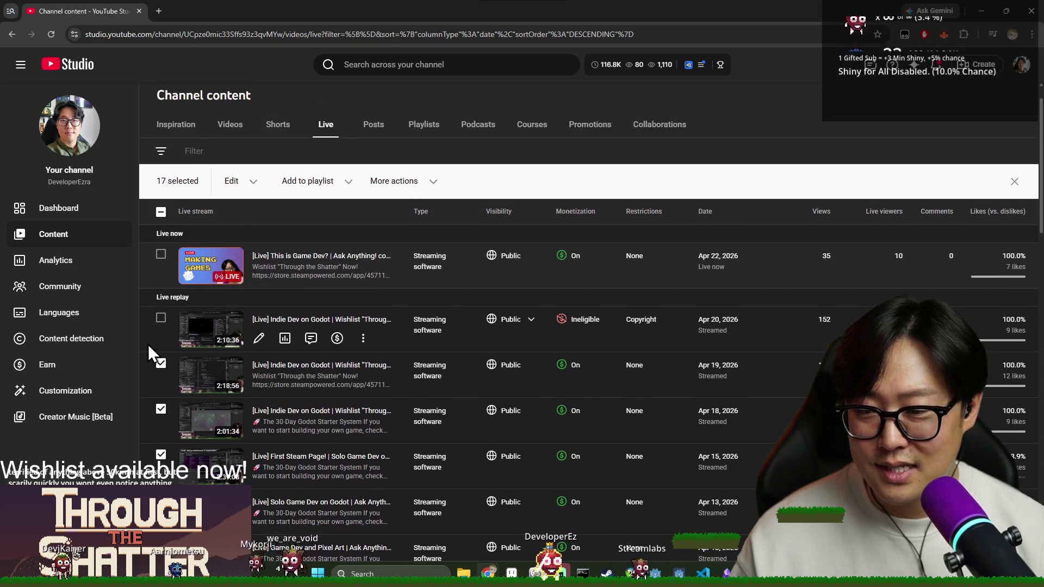
{"action": "left_click", "coordinate": [160, 318]}
{"action": "left_click", "coordinate": [253, 182]}
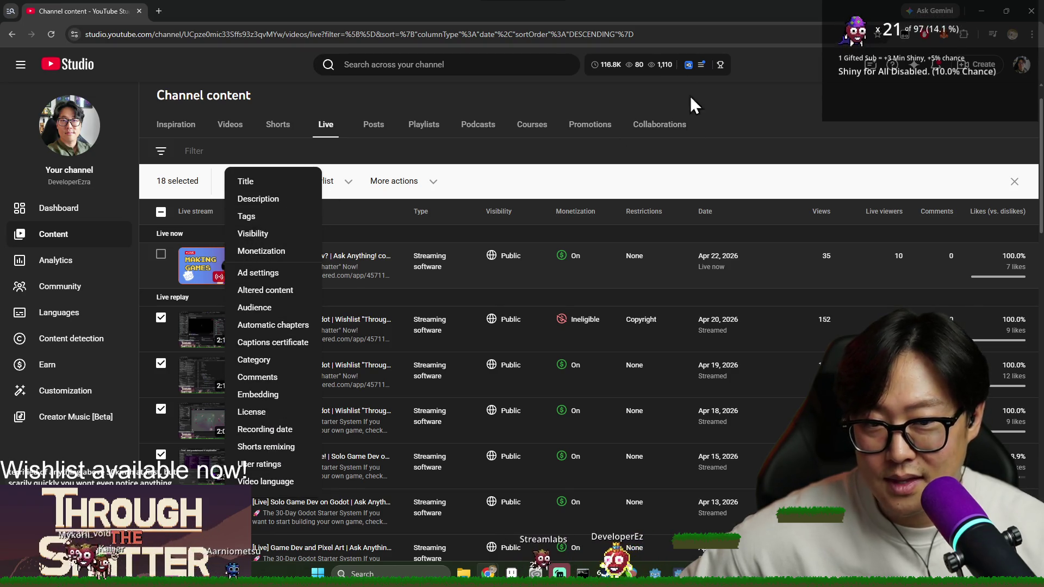
{"action": "left_click", "coordinate": [138, 11]}
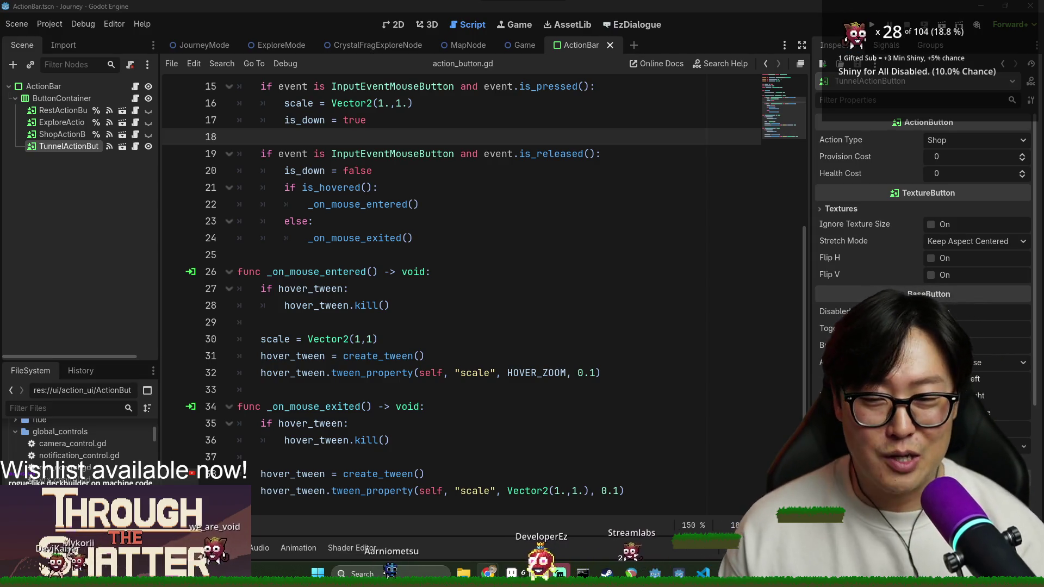
Step: Place the caret on lines 26 and 25 of the script and save the ActionBar scene
{"action": "left_click", "coordinate": [500, 270]}
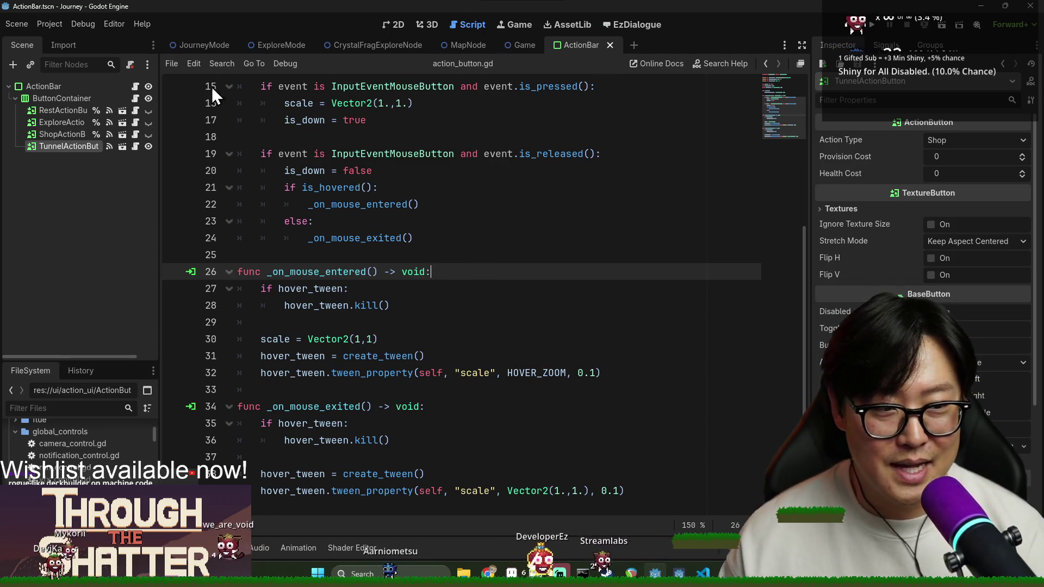
{"action": "left_click", "coordinate": [148, 146]}
{"action": "left_click", "coordinate": [341, 256]}
{"action": "key", "text": "ctrl+s"}
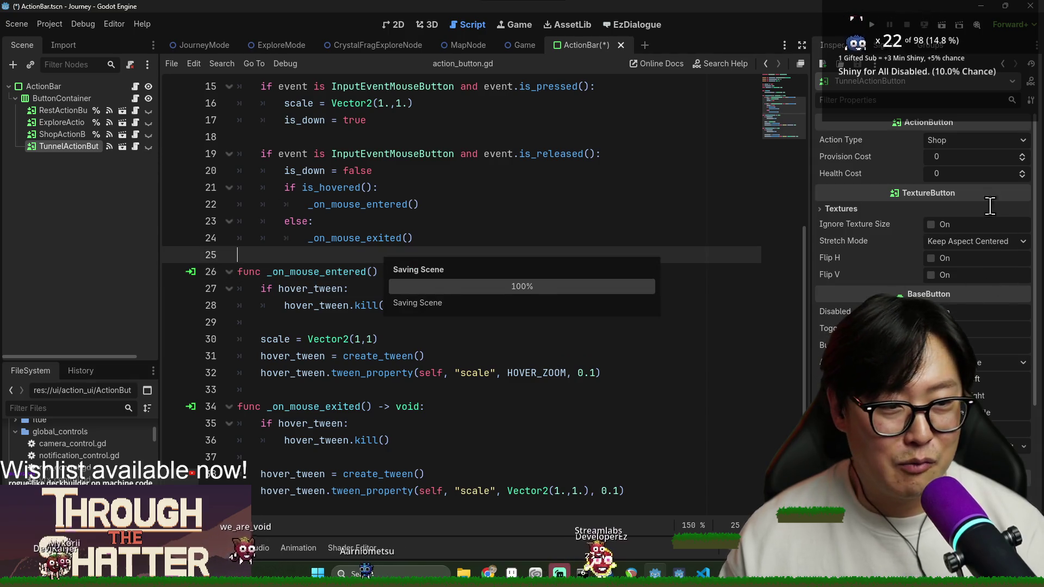
Step: Set TunnelActionButton's Action Type to Tunnel and Provision Cost to 1, save, and show the 2D canvas
{"action": "left_click", "coordinate": [960, 139]}
{"action": "left_click", "coordinate": [964, 194]}
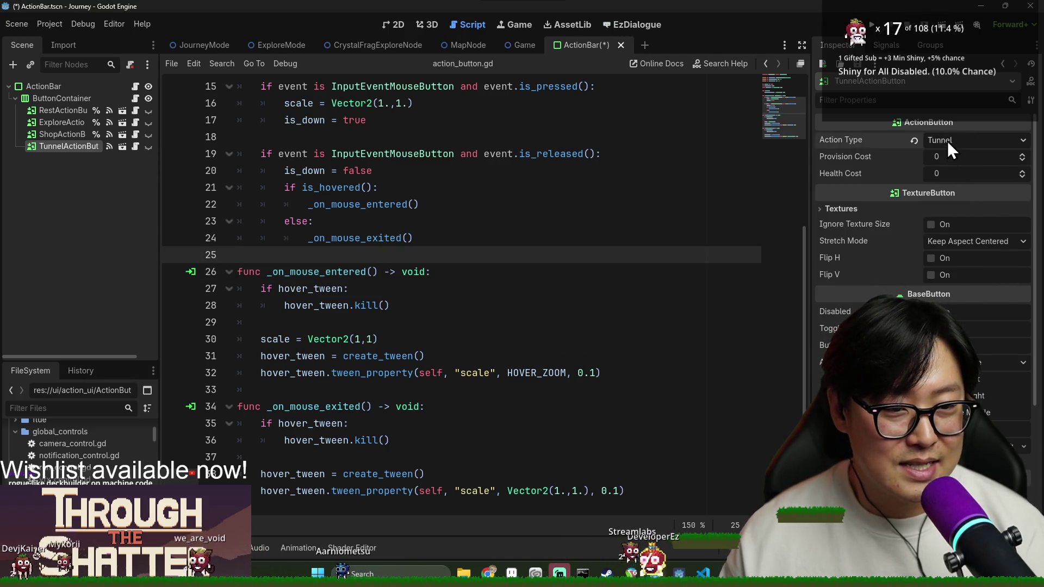
{"action": "left_click", "coordinate": [938, 156]}
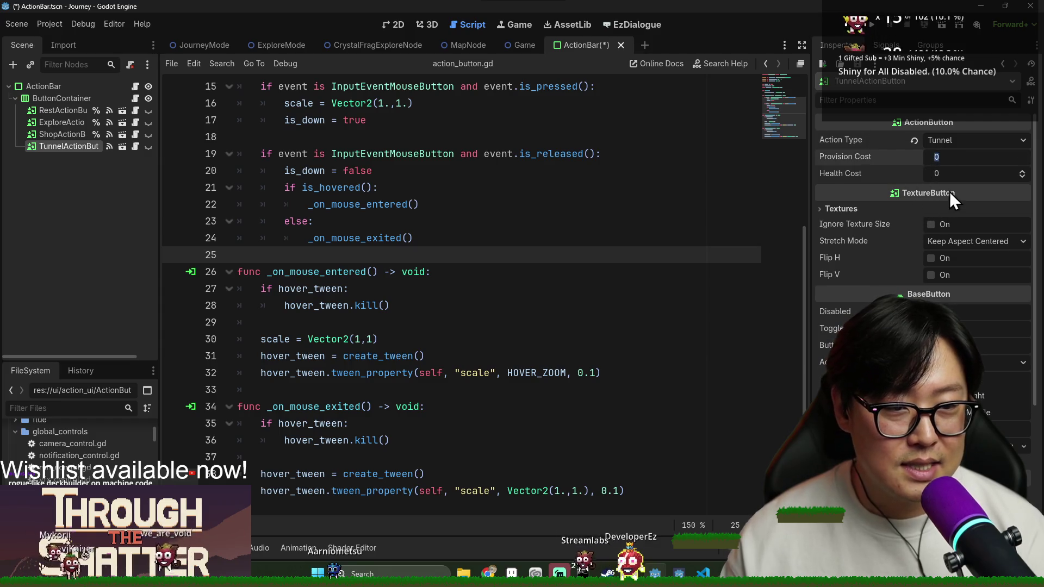
{"action": "type", "text": "1"}
{"action": "left_click", "coordinate": [938, 173]}
{"action": "left_click", "coordinate": [465, 199]}
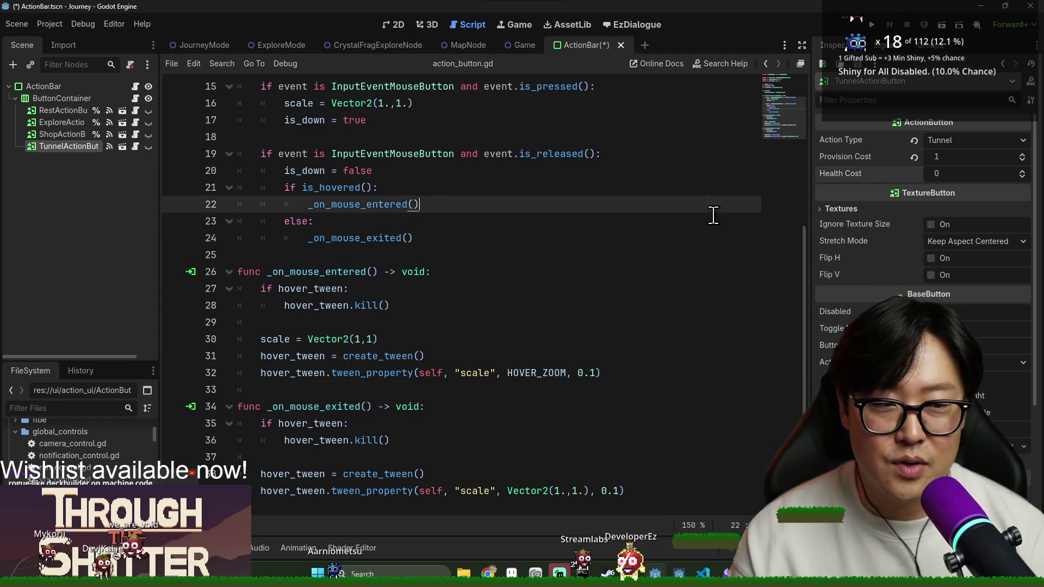
{"action": "left_click", "coordinate": [482, 173]}
{"action": "key", "text": "ctrl+s"}
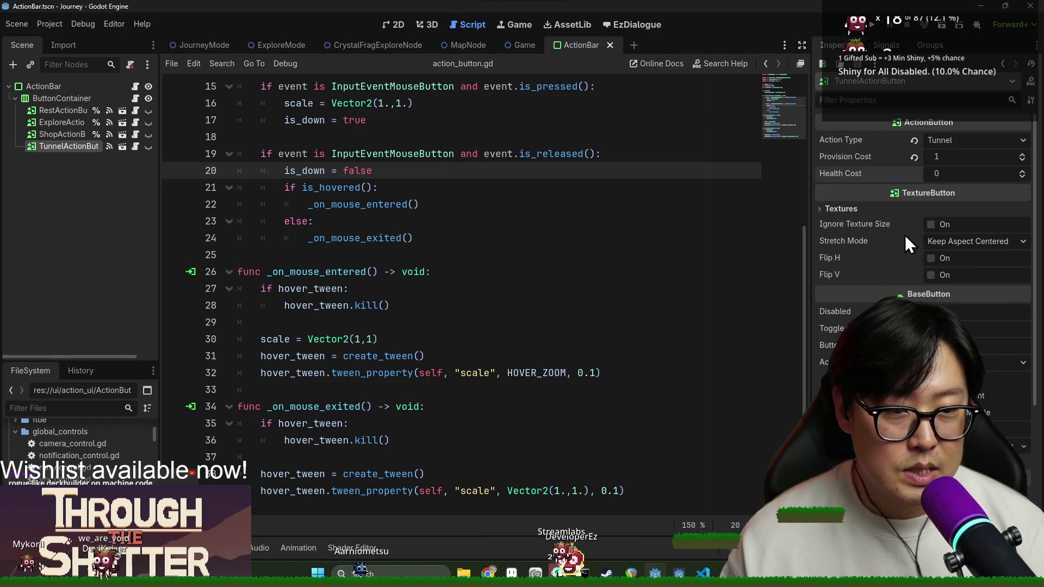
{"action": "left_click", "coordinate": [392, 24]}
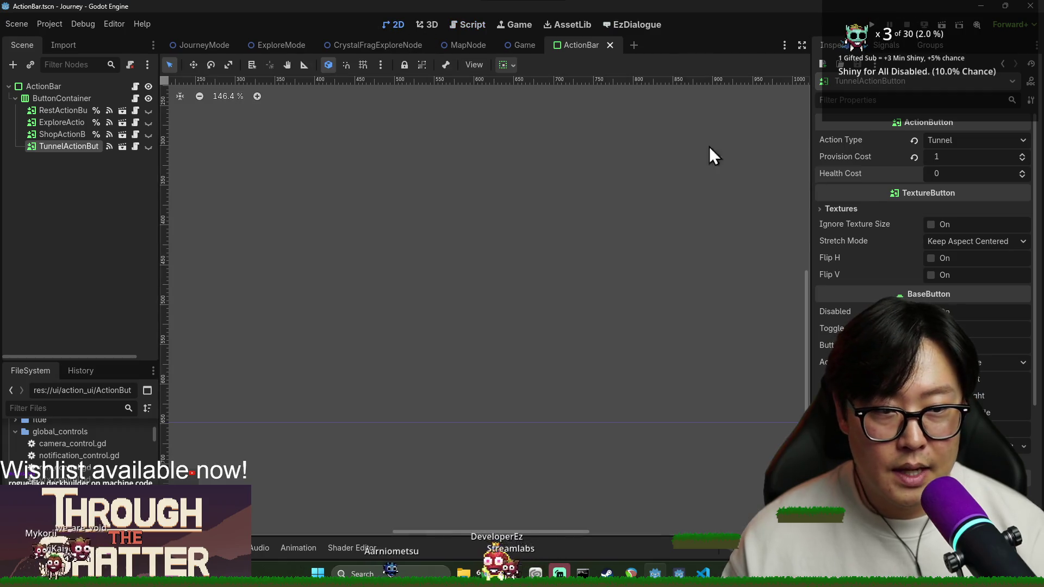
Step: Expand Textures and quick-load the tunnel button image as the Normal texture
{"action": "left_click", "coordinate": [870, 209]}
{"action": "left_click", "coordinate": [1022, 234]}
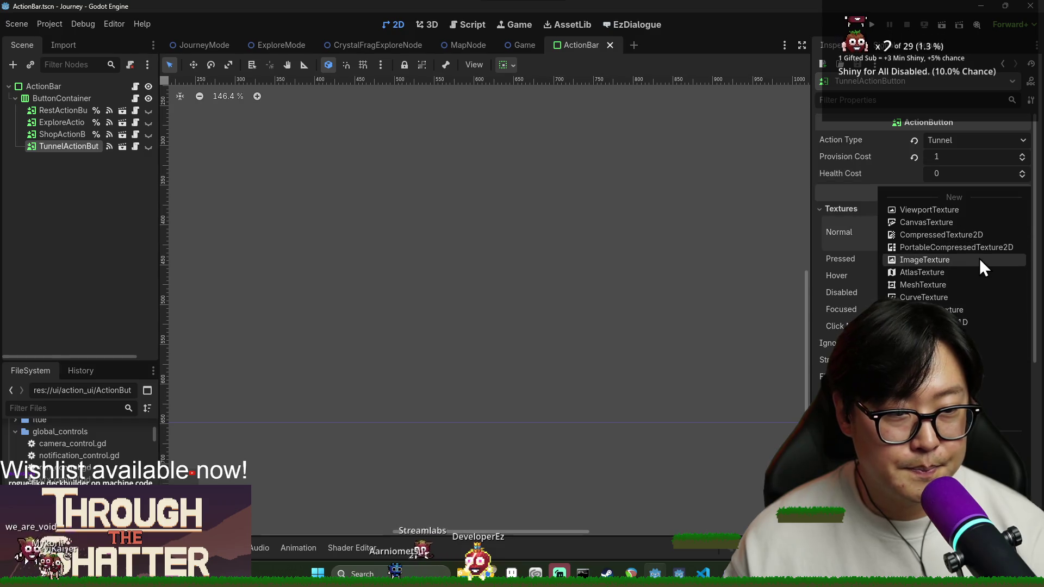
{"action": "left_click", "coordinate": [935, 369]}
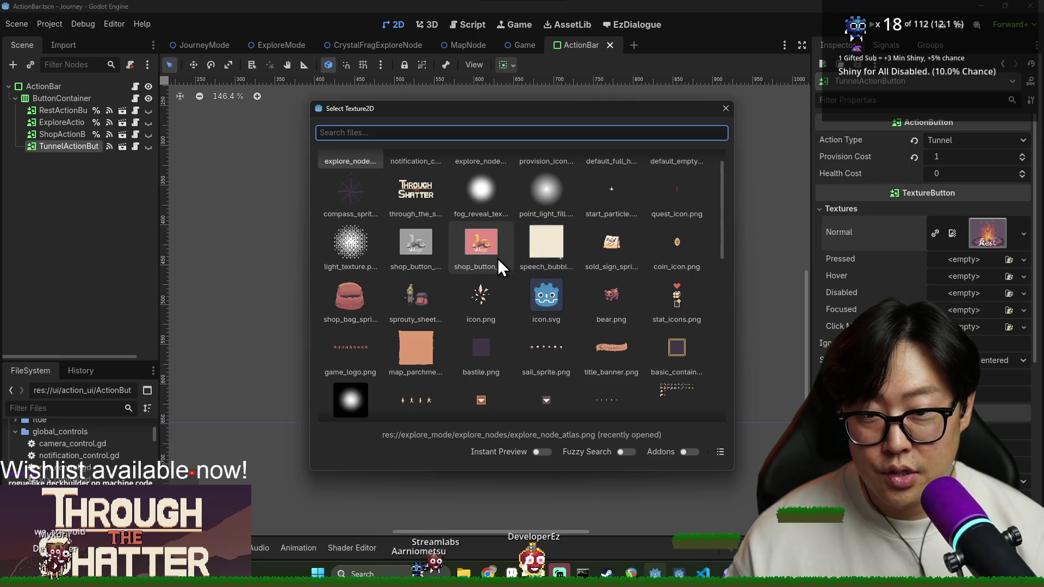
{"action": "scroll", "coordinate": [497, 258], "scroll_direction": "down", "scroll_amount": 5}
{"action": "left_click", "coordinate": [618, 209]}
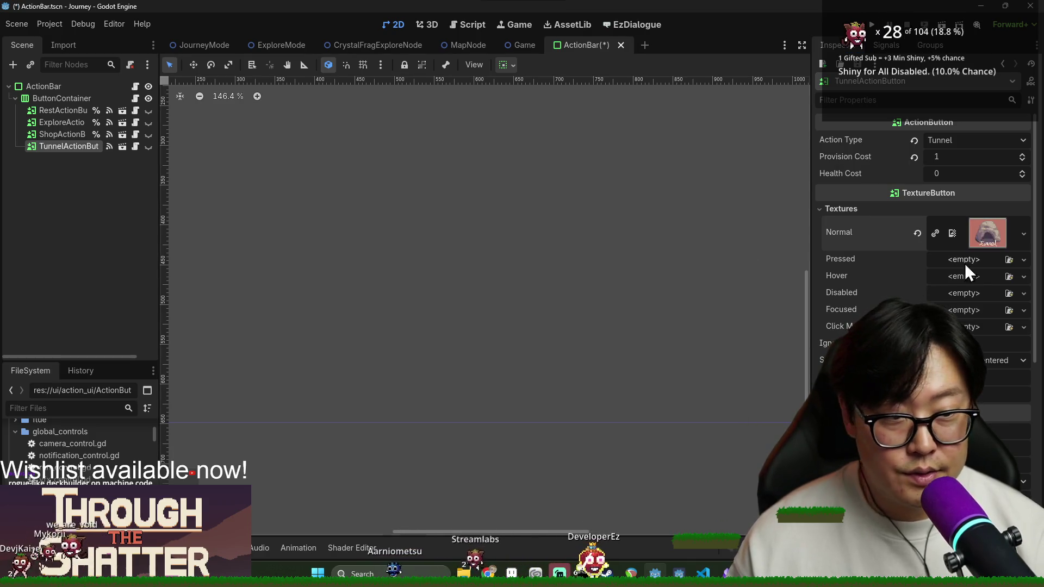
Step: Load the grayscale tunnel image as the Disabled texture, save the scene, and open action_bar.gd
{"action": "left_click", "coordinate": [1007, 293]}
{"action": "scroll", "coordinate": [570, 246], "scroll_direction": "down", "scroll_amount": 10}
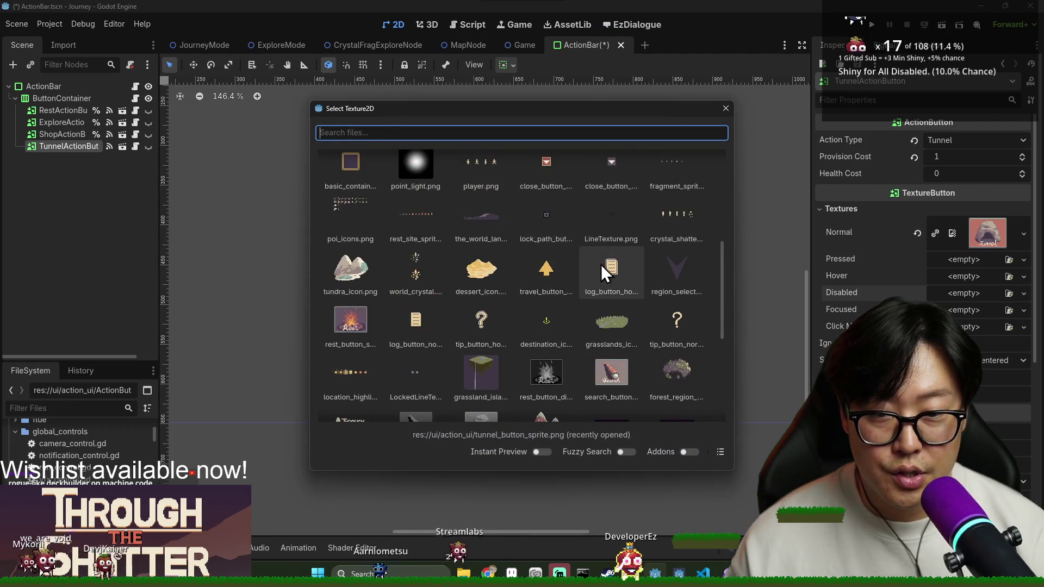
{"action": "left_click", "coordinate": [478, 230]}
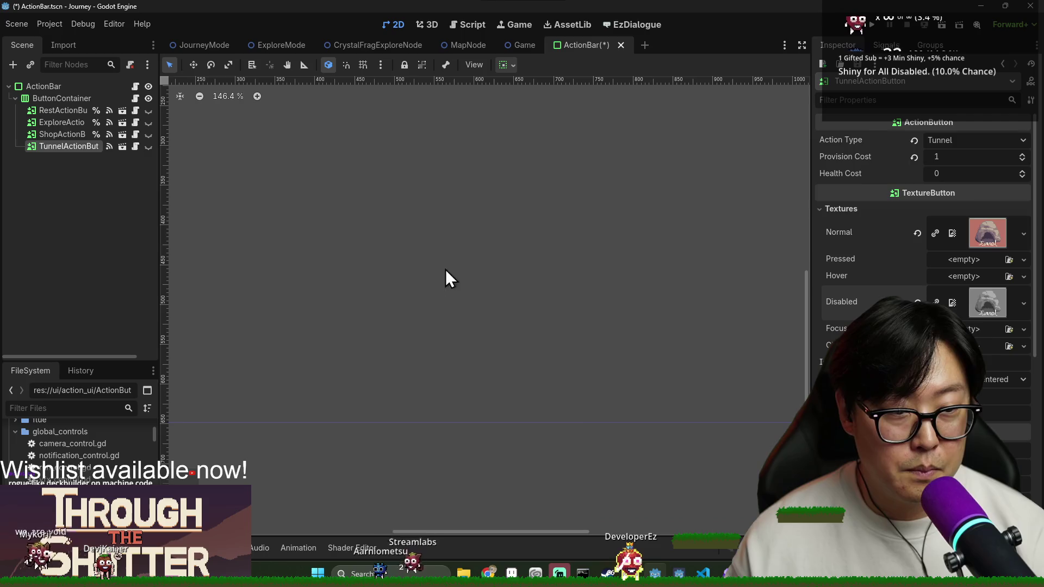
{"action": "key", "text": "ctrl+s"}
{"action": "left_click", "coordinate": [135, 87]}
{"action": "scroll", "coordinate": [420, 401], "scroll_direction": "up", "scroll_amount": 8}
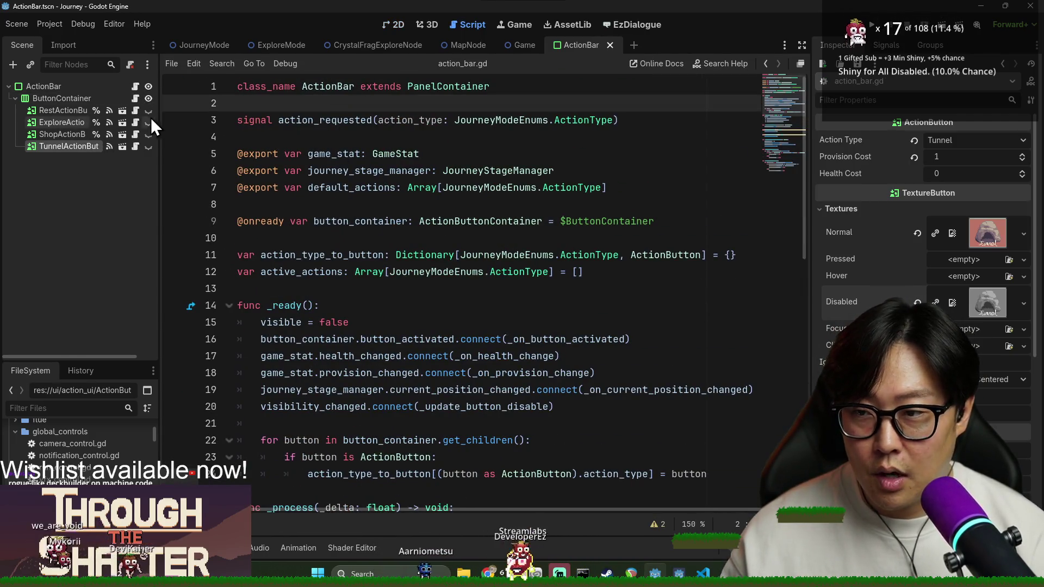
Step: Review the _ready and _process code of action_bar.gd, then close the ActionBar script
{"action": "left_click", "coordinate": [101, 87]}
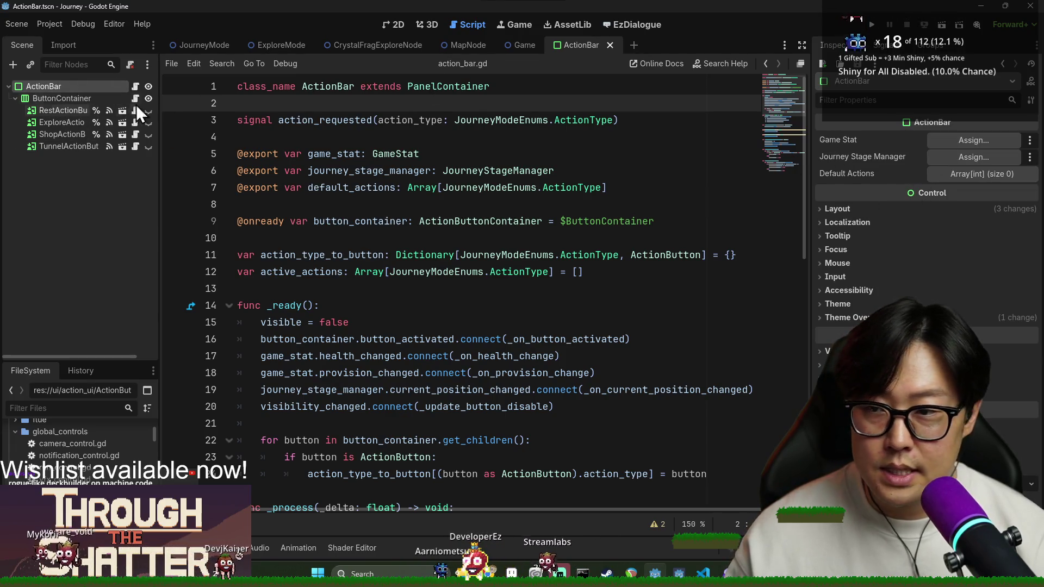
{"action": "left_click", "coordinate": [136, 87]}
{"action": "scroll", "coordinate": [390, 213], "scroll_direction": "down", "scroll_amount": 1}
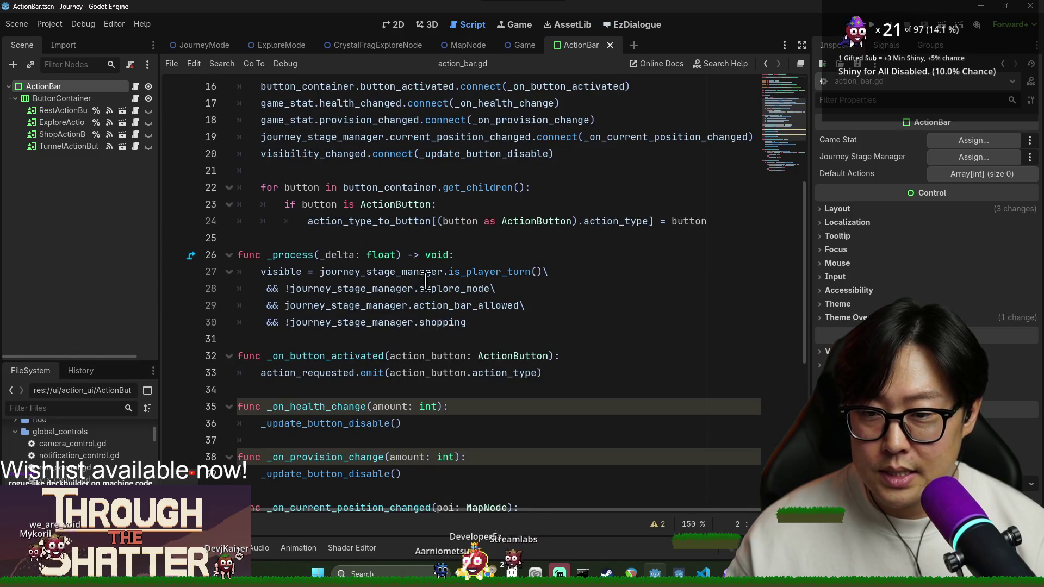
{"action": "left_click_drag", "start_coordinate": [412, 248], "coordinate": [414, 237]}
{"action": "left_click", "coordinate": [466, 289]}
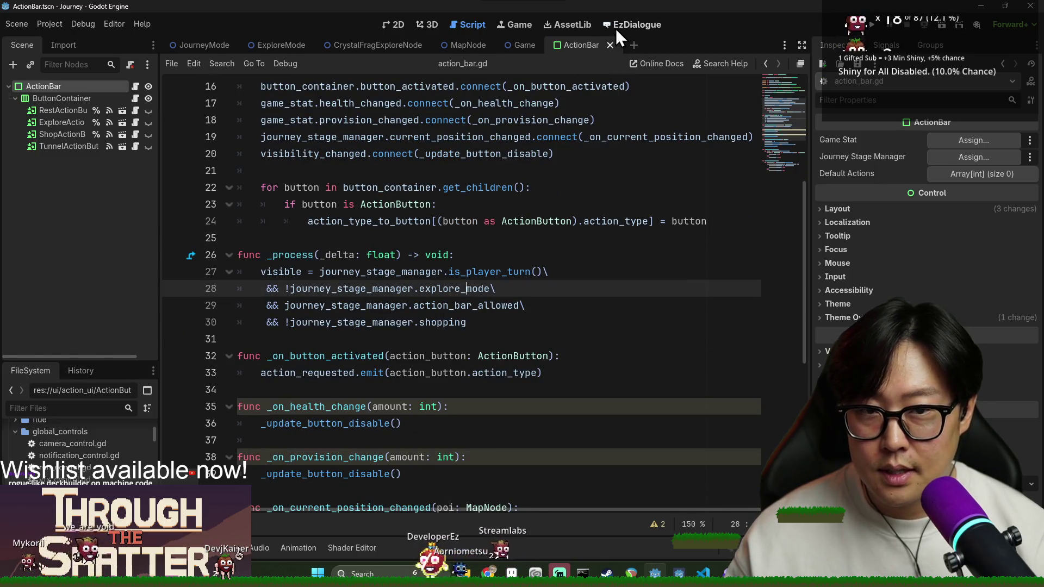
{"action": "left_click", "coordinate": [610, 46]}
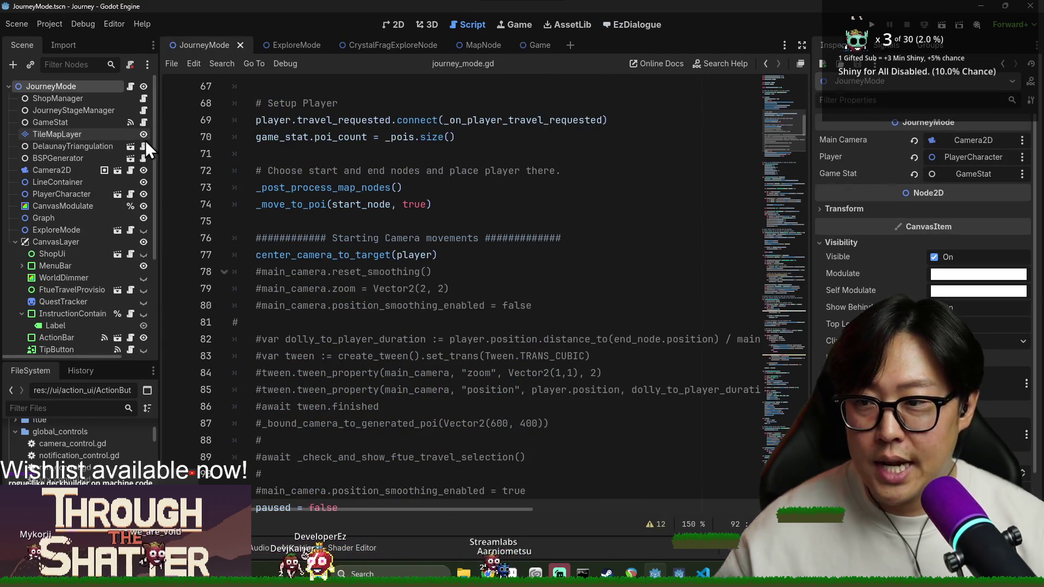
Step: Search journey_mode.gd for 'exit.connect(_on_explore_exit' and inspect the _on_explore_exit handler's explore_mode reset
{"action": "left_click", "coordinate": [466, 205]}
{"action": "key", "text": "ctrl+f"}
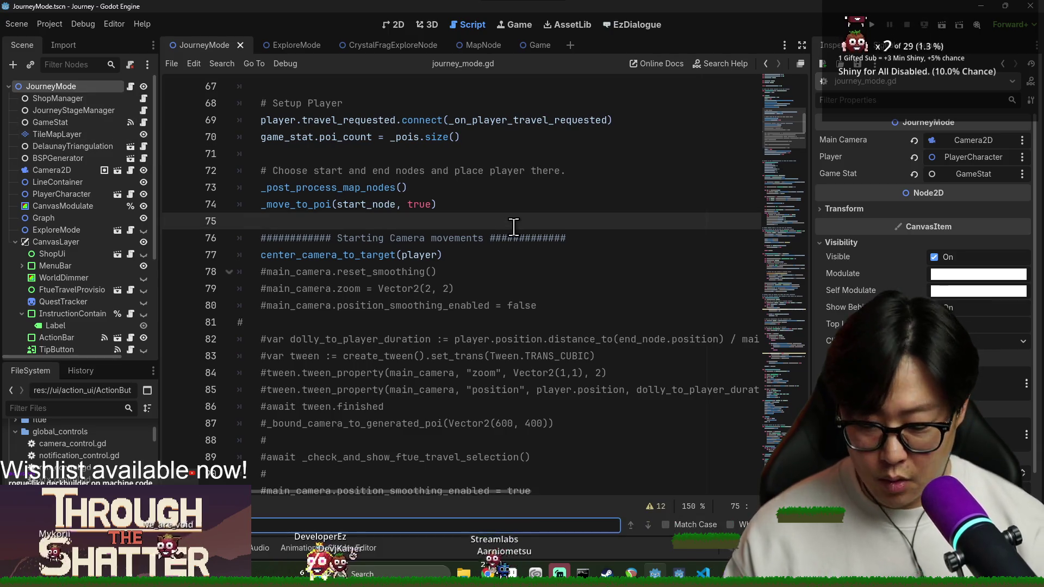
{"action": "type", "text": "exit.connect(_on_explore_exit"}
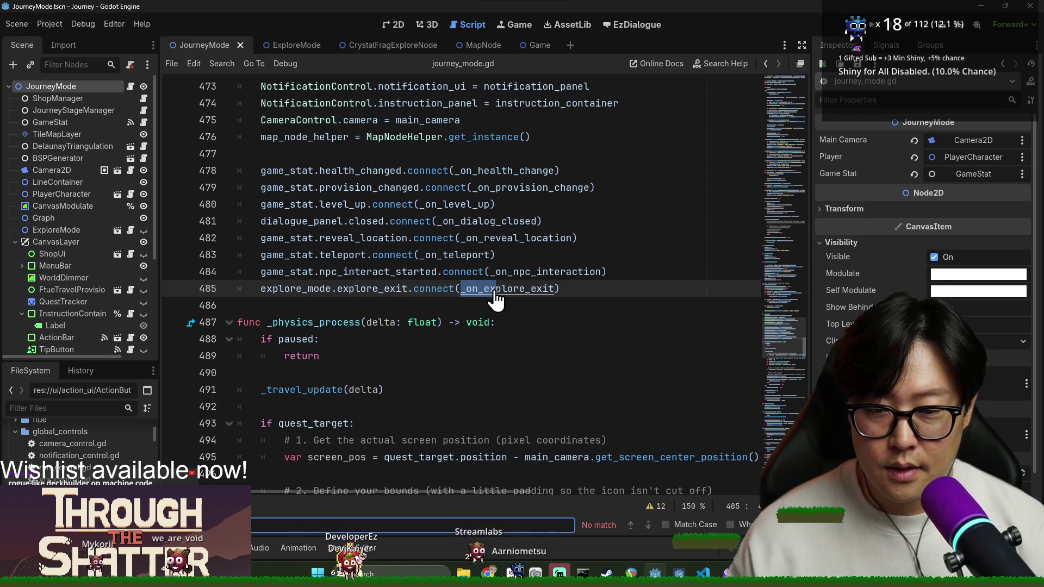
{"action": "left_click", "coordinate": [491, 295], "text": "ctrl"}
{"action": "scroll", "coordinate": [317, 348], "scroll_direction": "down", "scroll_amount": 4}
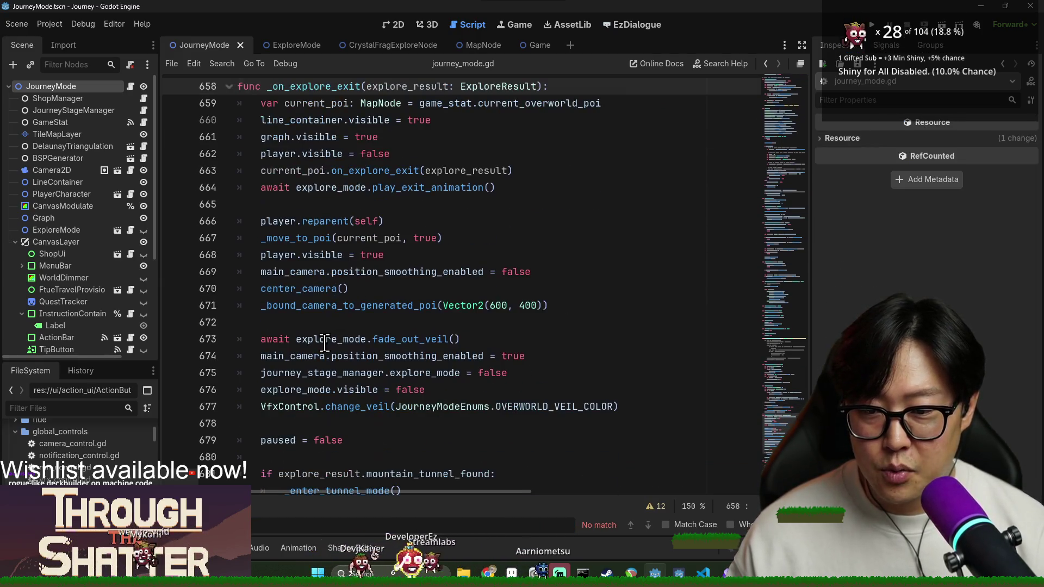
{"action": "left_click", "coordinate": [316, 355]}
{"action": "left_click", "coordinate": [415, 405]}
{"action": "double_click", "coordinate": [304, 373]}
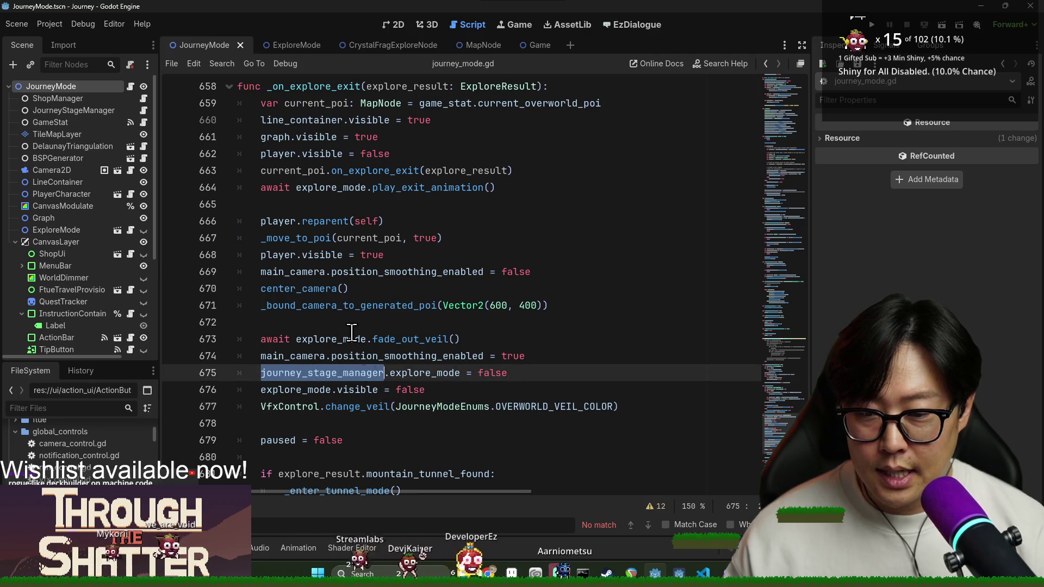
{"action": "double_click", "coordinate": [424, 373]}
{"action": "scroll", "coordinate": [419, 358], "scroll_direction": "up", "scroll_amount": 2}
{"action": "scroll", "coordinate": [413, 348], "scroll_direction": "down", "scroll_amount": 3}
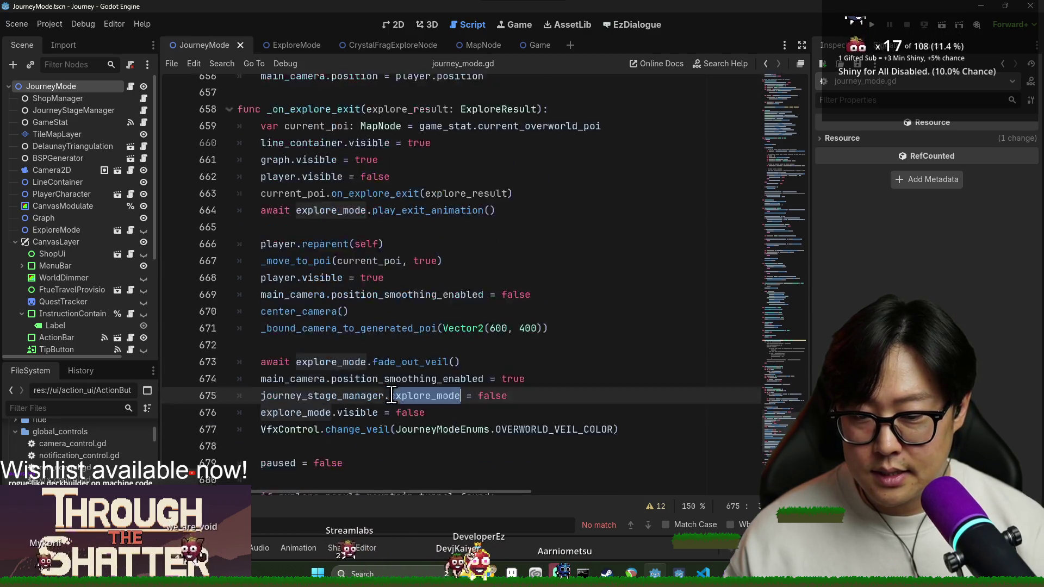
{"action": "scroll", "coordinate": [400, 352], "scroll_direction": "down", "scroll_amount": 4}
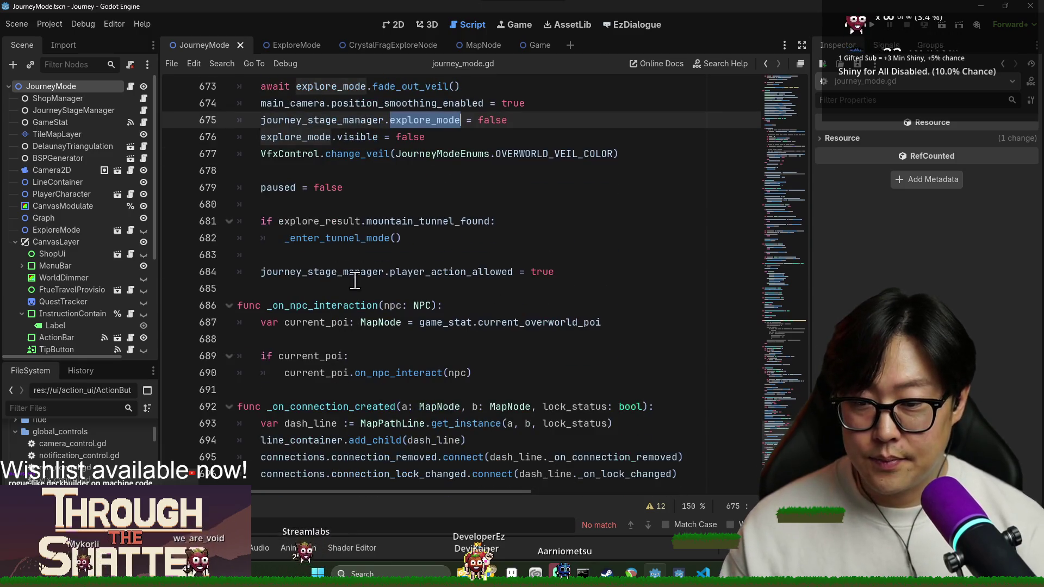
Step: Follow the mountain_tunnel_found check into _enter_tunnel_mode, then switch to map_node.gd
{"action": "double_click", "coordinate": [422, 220]}
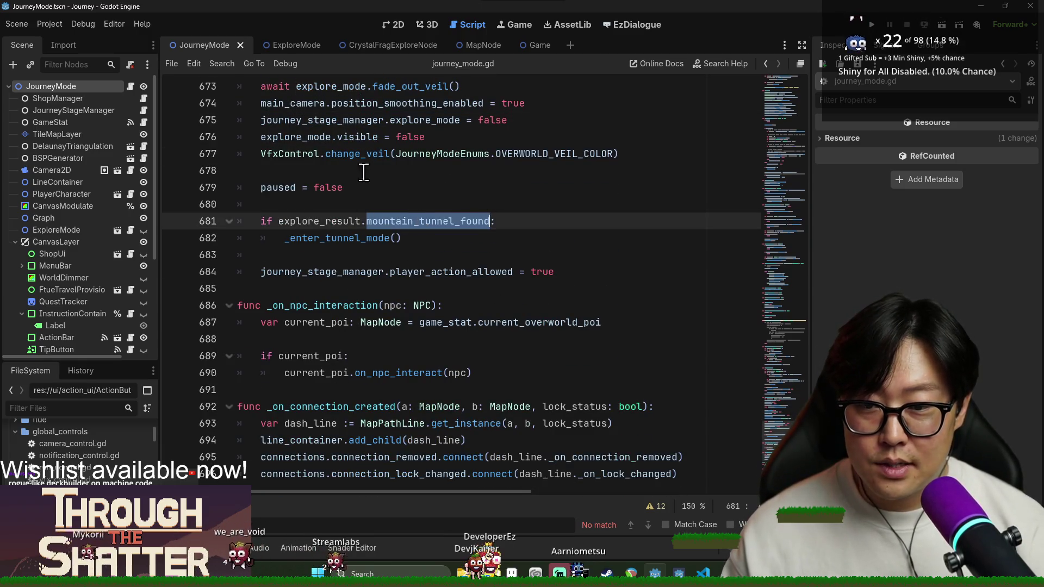
{"action": "left_click", "coordinate": [333, 240], "text": "ctrl"}
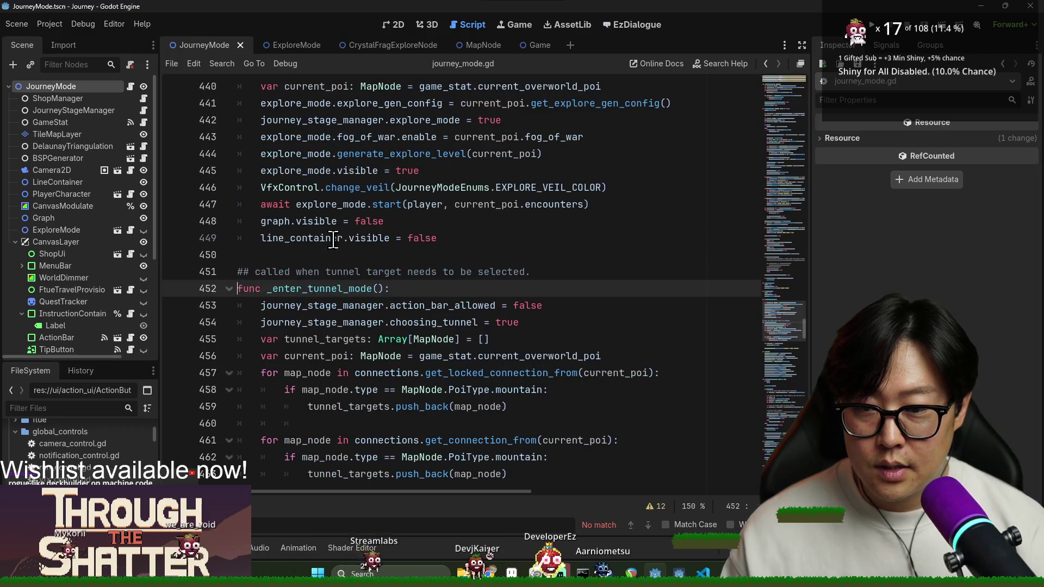
{"action": "double_click", "coordinate": [361, 288]}
{"action": "scroll", "coordinate": [362, 285], "scroll_direction": "down", "scroll_amount": 2}
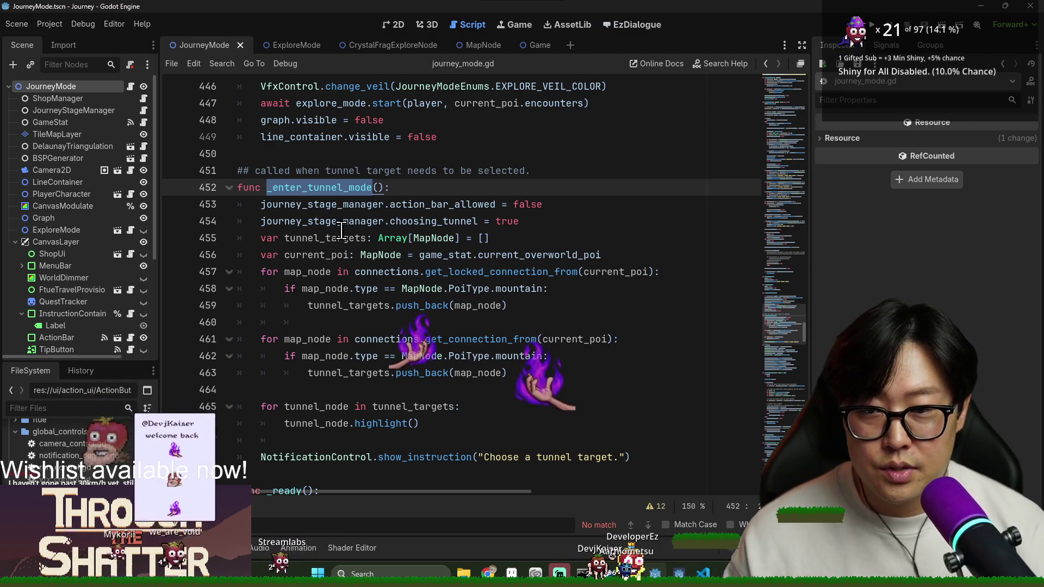
{"action": "scroll", "coordinate": [403, 261], "scroll_direction": "up", "scroll_amount": 7}
{"action": "scroll", "coordinate": [363, 307], "scroll_direction": "up", "scroll_amount": 3}
{"action": "scroll", "coordinate": [356, 307], "scroll_direction": "down", "scroll_amount": 9}
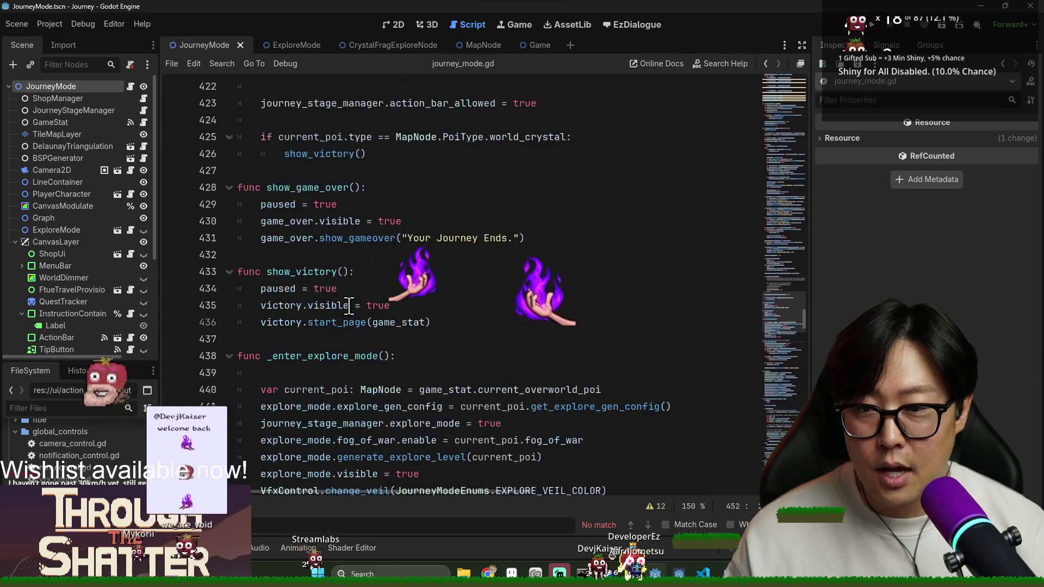
{"action": "scroll", "coordinate": [305, 271], "scroll_direction": "up", "scroll_amount": 13}
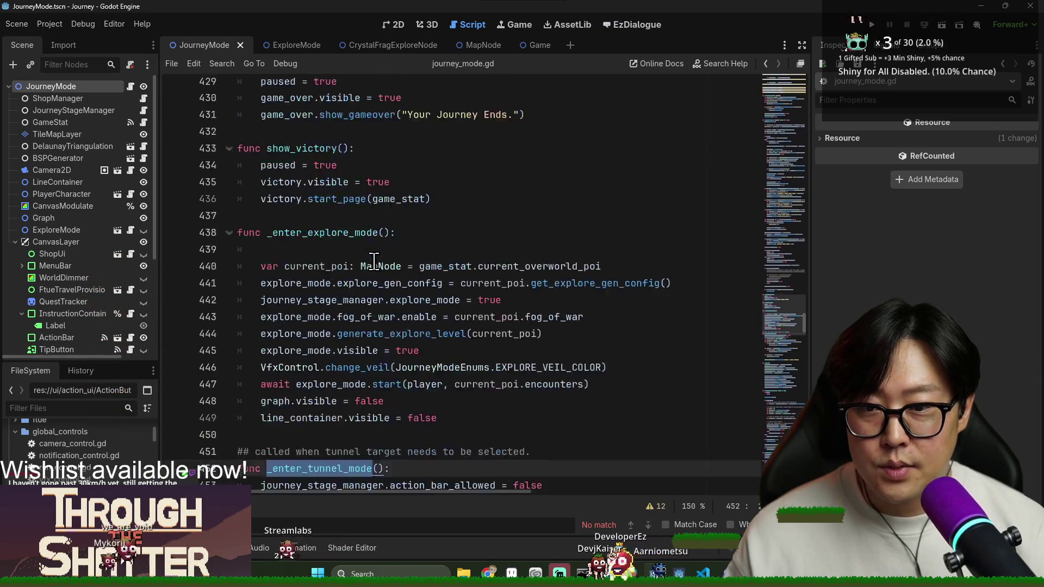
{"action": "left_click", "coordinate": [484, 43]}
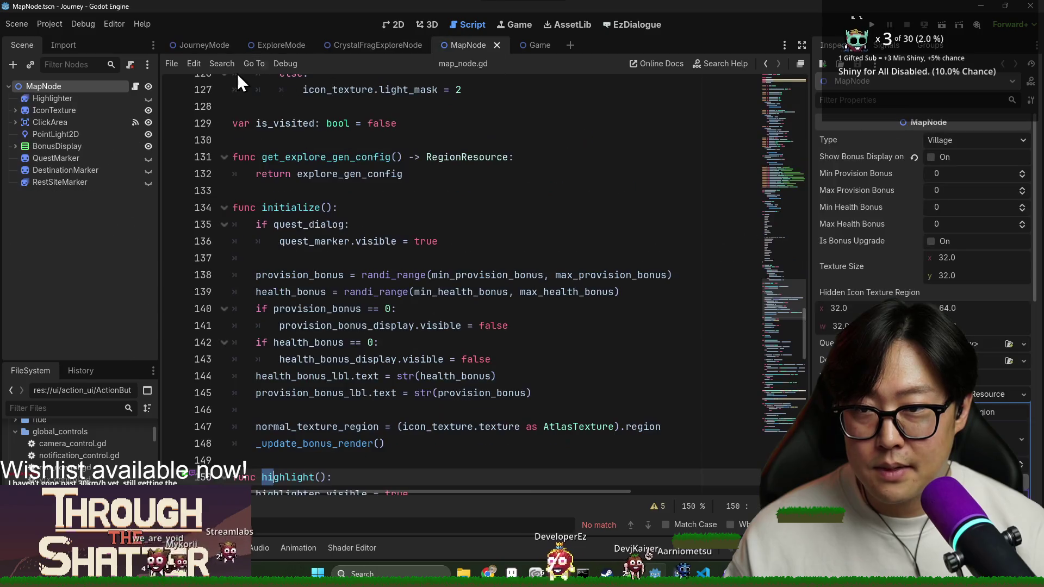
{"action": "scroll", "coordinate": [461, 325], "scroll_direction": "down", "scroll_amount": 20}
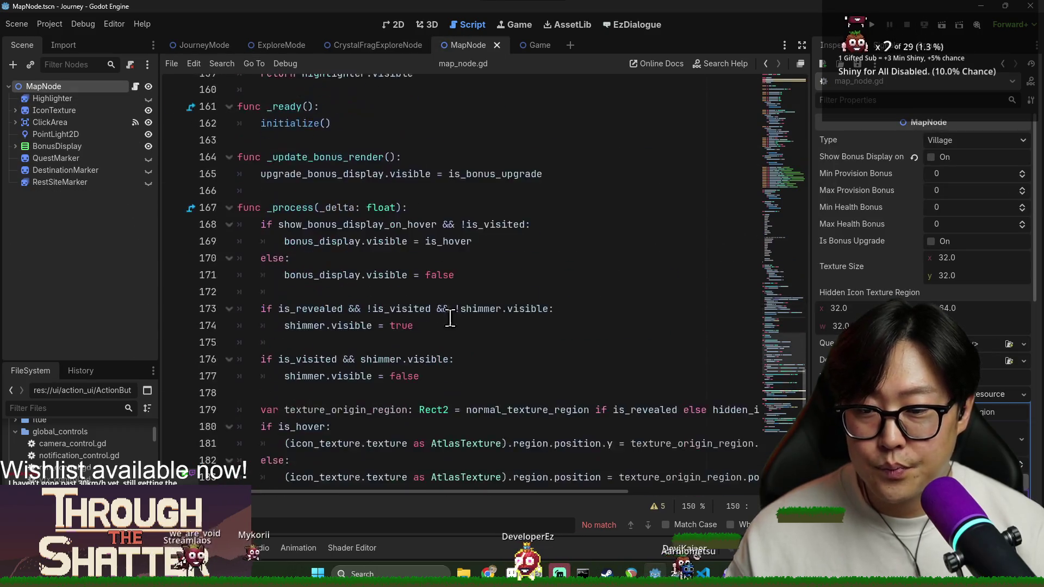
{"action": "double_click", "coordinate": [348, 325]}
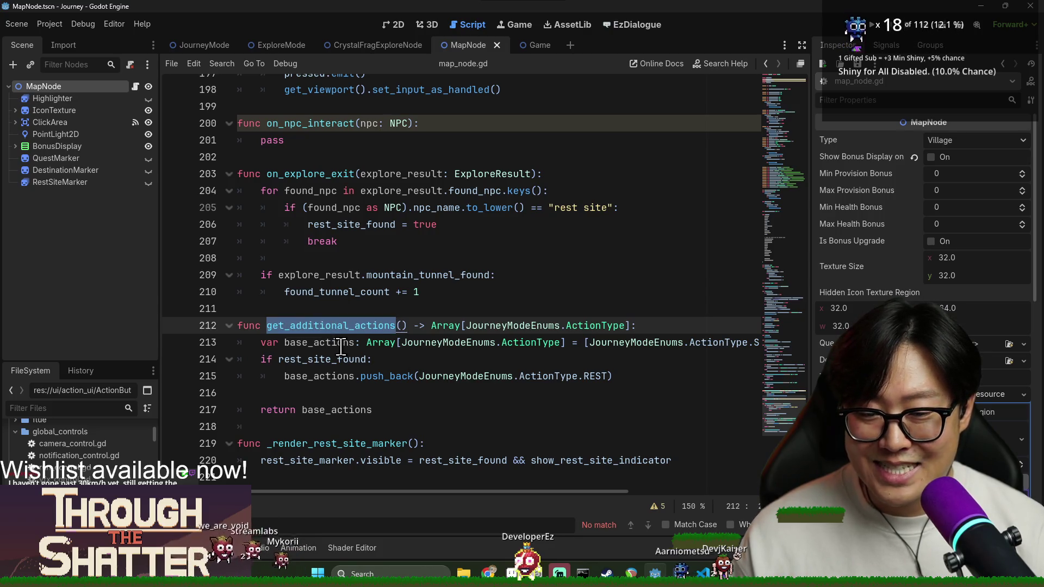
{"action": "double_click", "coordinate": [334, 344]}
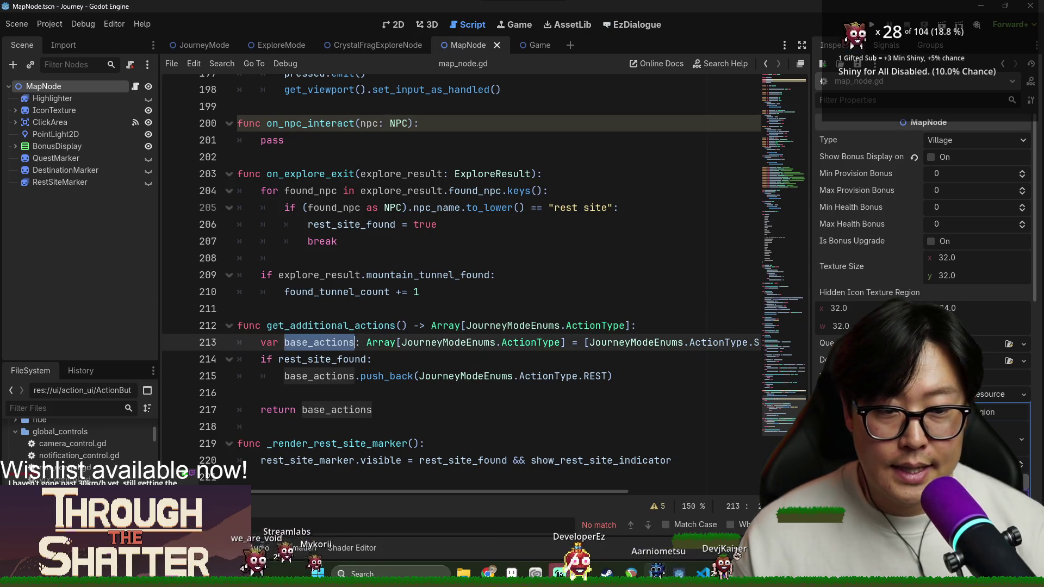
{"action": "scroll", "coordinate": [791, 159], "scroll_direction": "up", "scroll_amount": 20}
{"action": "scroll", "coordinate": [337, 280], "scroll_direction": "down", "scroll_amount": 3}
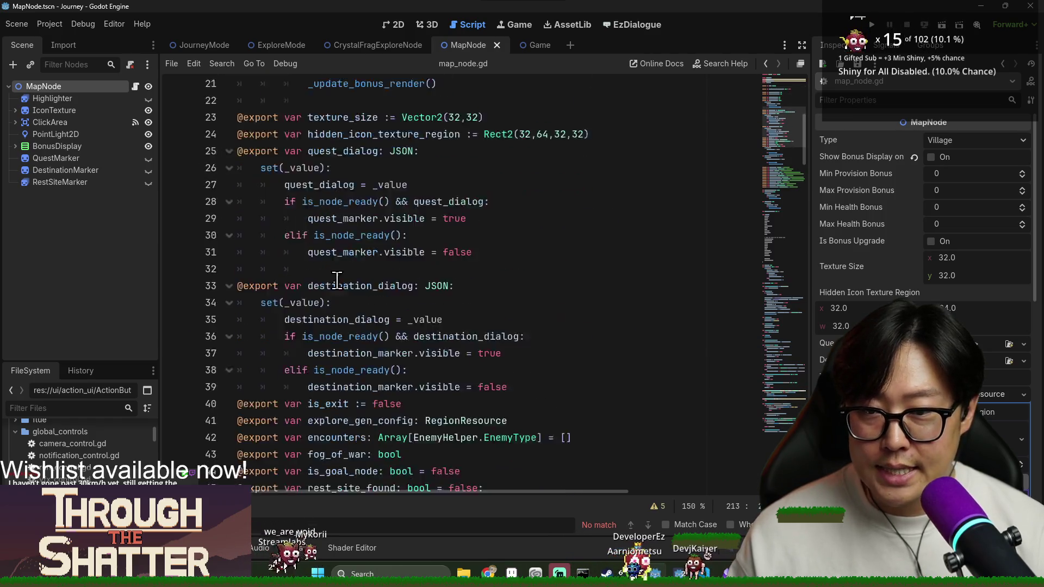
{"action": "scroll", "coordinate": [337, 280], "scroll_direction": "down", "scroll_amount": 6}
{"action": "left_click", "coordinate": [361, 178]}
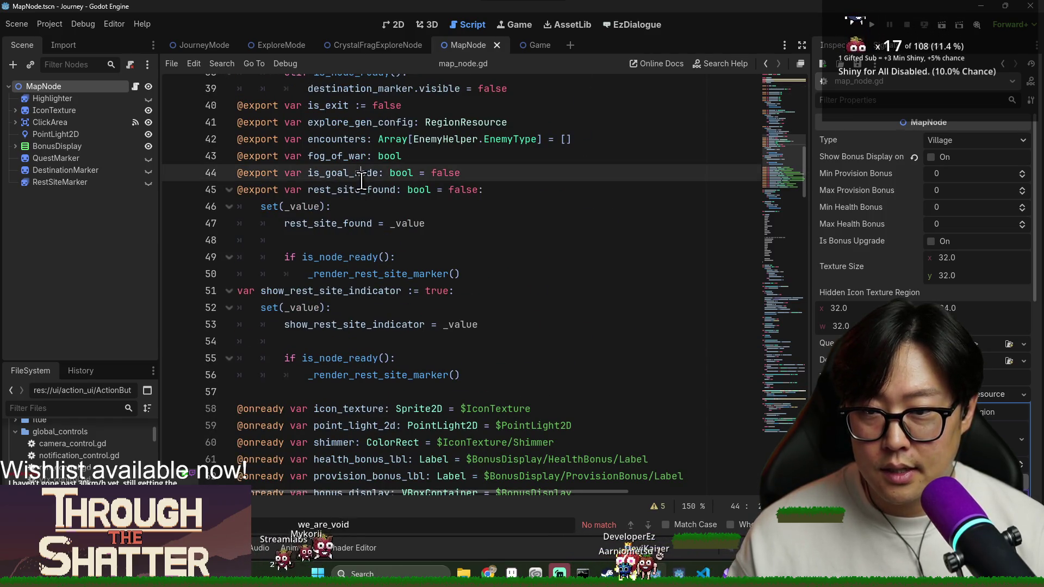
{"action": "scroll", "coordinate": [364, 238], "scroll_direction": "down", "scroll_amount": 6}
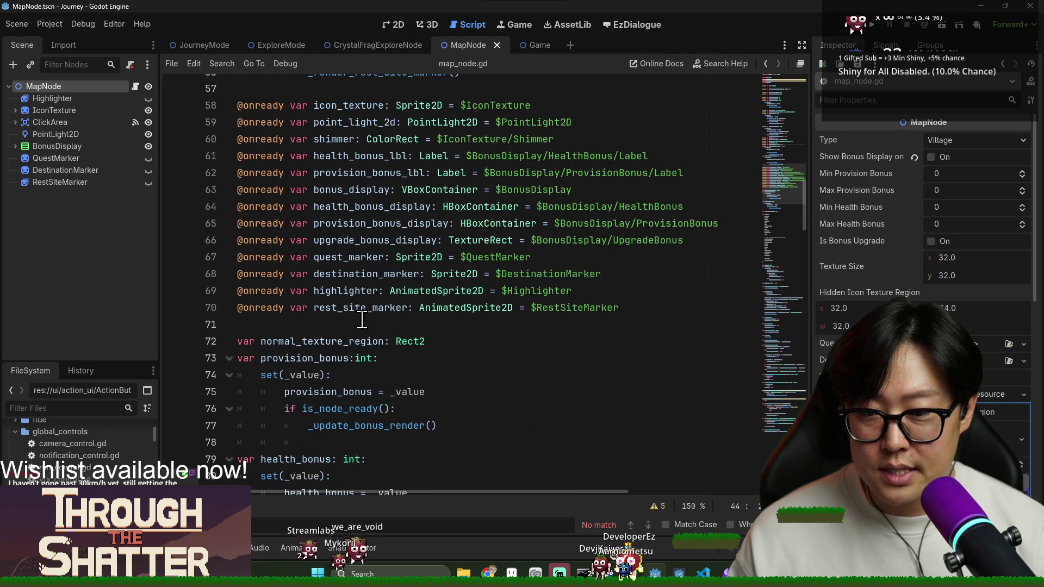
{"action": "scroll", "coordinate": [363, 318], "scroll_direction": "down", "scroll_amount": 3}
{"action": "scroll", "coordinate": [356, 165], "scroll_direction": "down", "scroll_amount": 3}
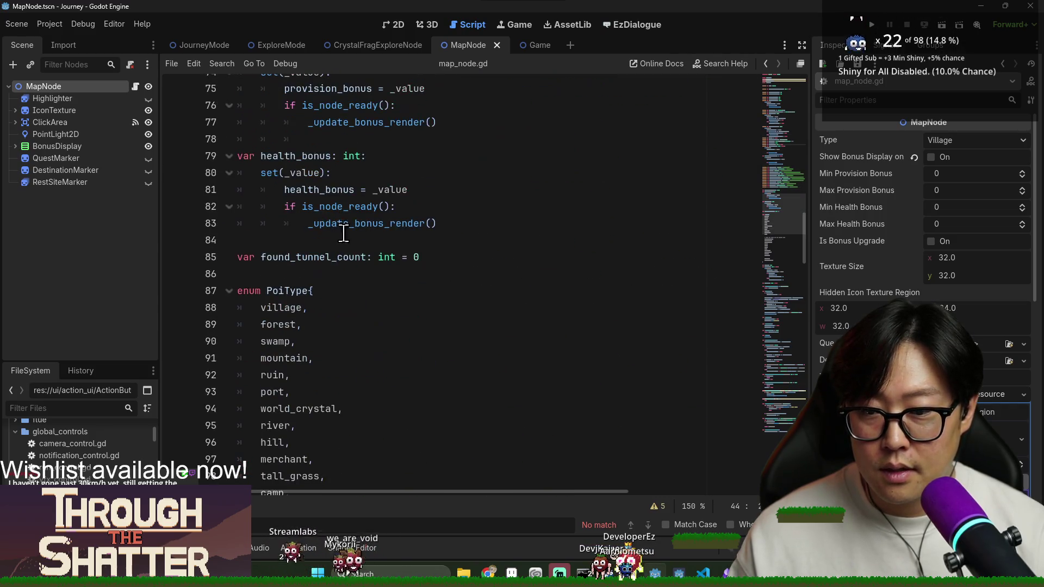
{"action": "left_click", "coordinate": [322, 260]}
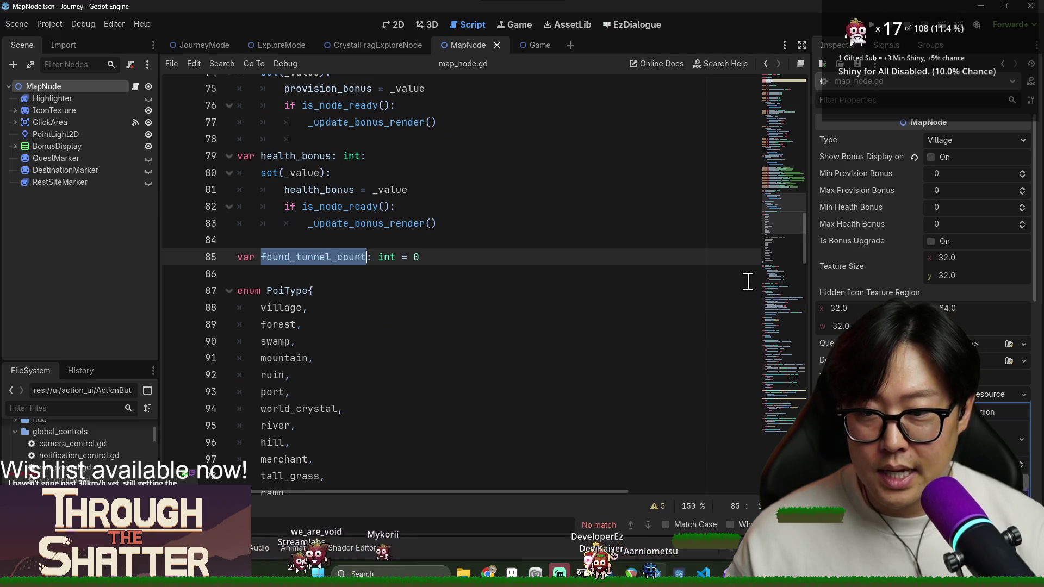
{"action": "left_click_drag", "start_coordinate": [801, 244], "coordinate": [802, 424]}
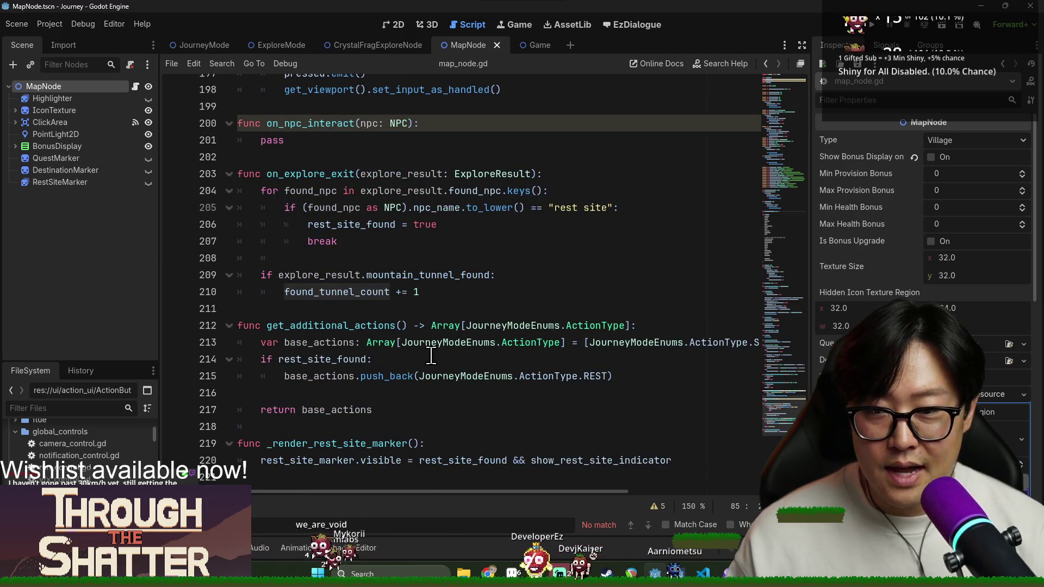
{"action": "left_click", "coordinate": [361, 257]}
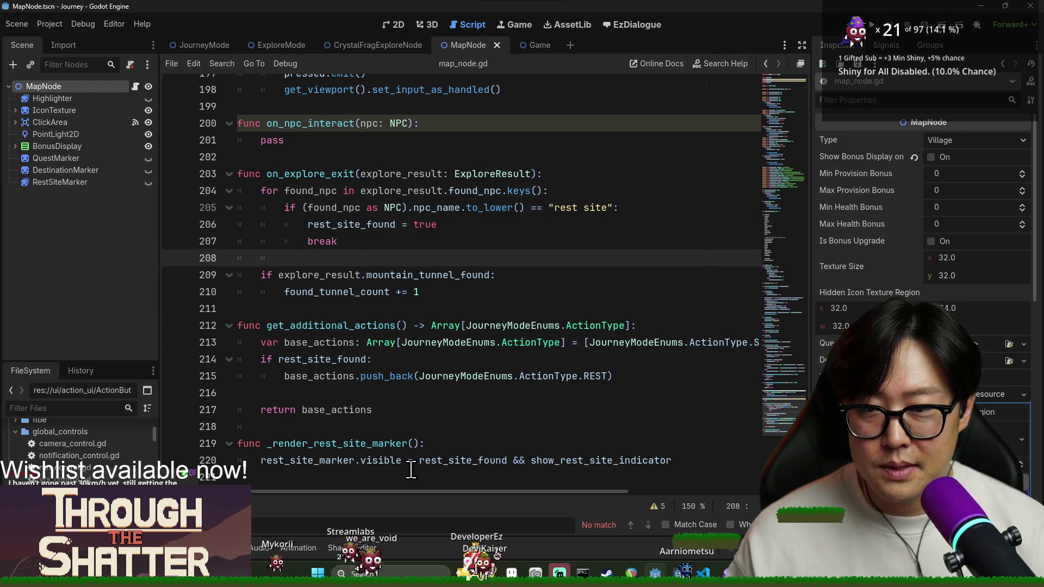
{"action": "left_click", "coordinate": [318, 380]}
{"action": "double_click", "coordinate": [321, 325]}
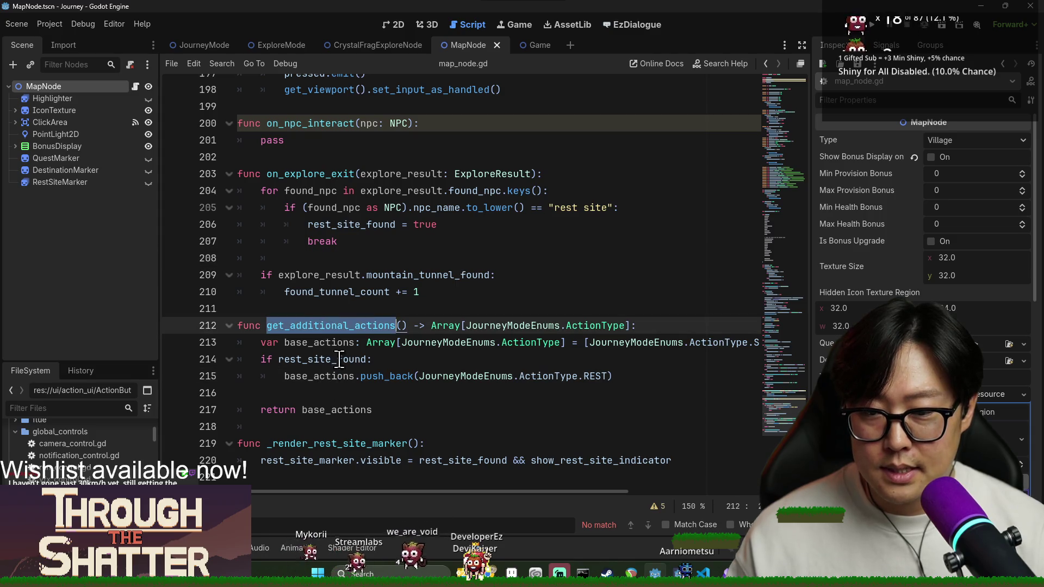
{"action": "left_click", "coordinate": [318, 394]}
{"action": "double_click", "coordinate": [337, 291]}
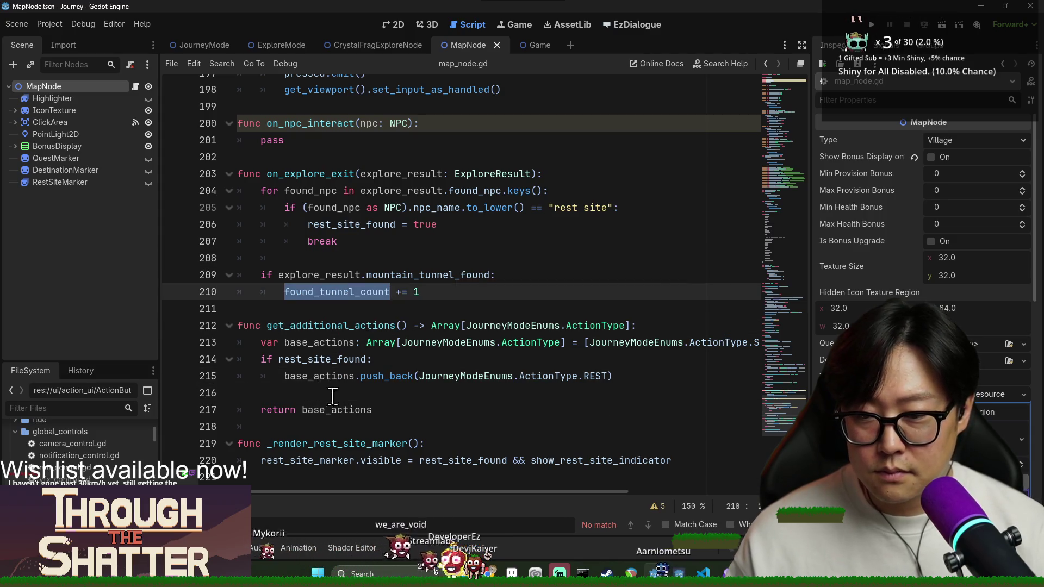
{"action": "double_click", "coordinate": [321, 359]}
{"action": "left_click", "coordinate": [315, 393]}
{"action": "type", "text": "if found_tunnel_count > 0\""}
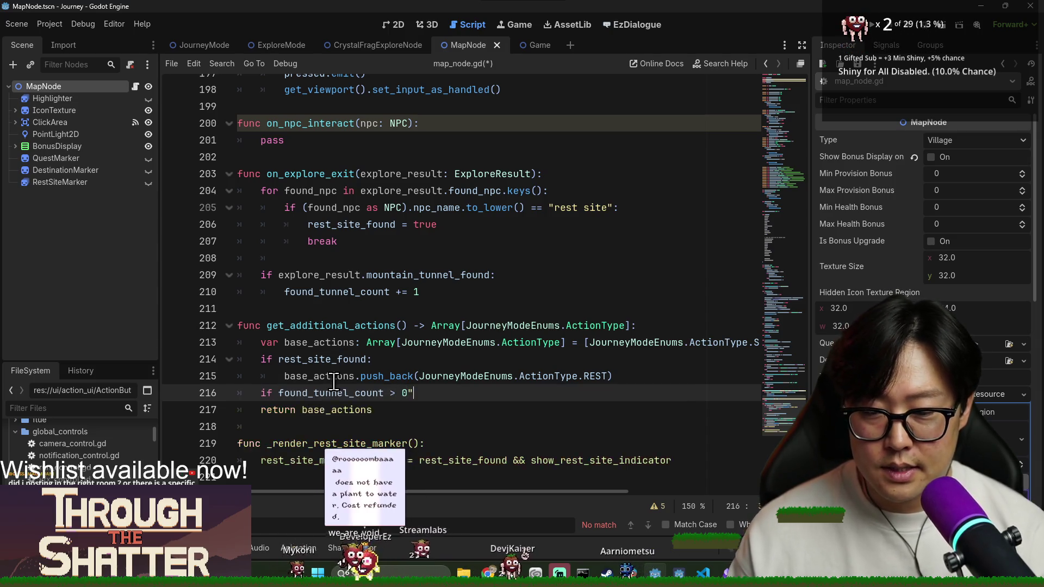
Step: Complete 'if found_tunnel_count > 0:' to push JourneyModeEnums.ActionType.TUNNEL, and save the script
{"action": "type", "text": "0:"}
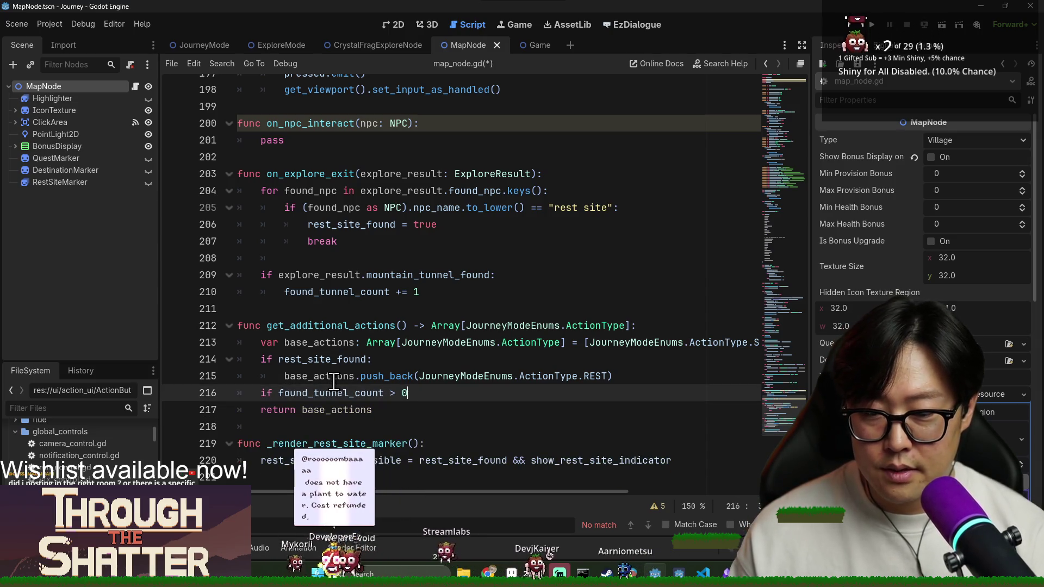
{"action": "key", "text": "Return"}
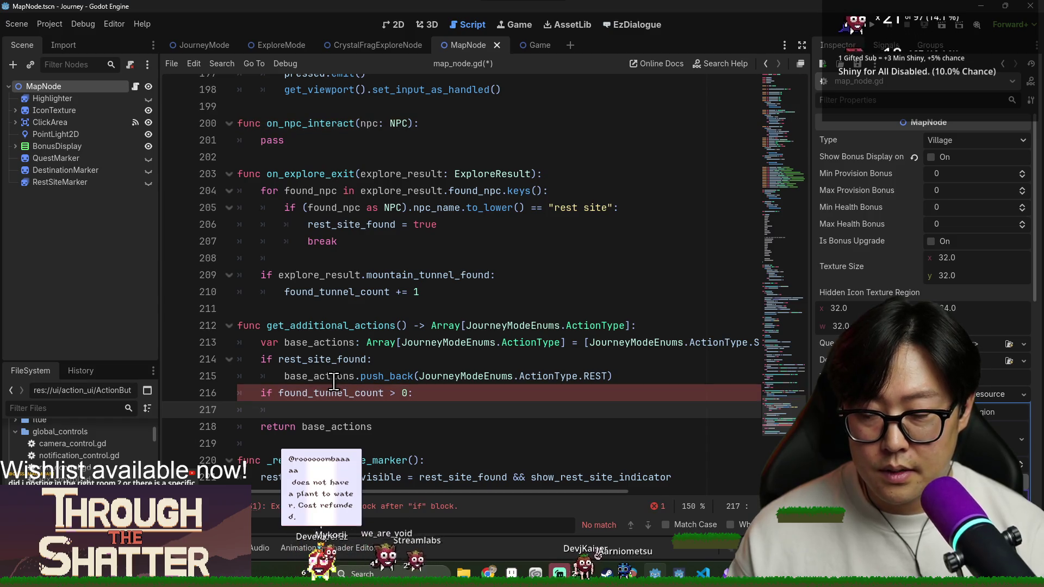
{"action": "type", "text": "base_actions.push_back("}
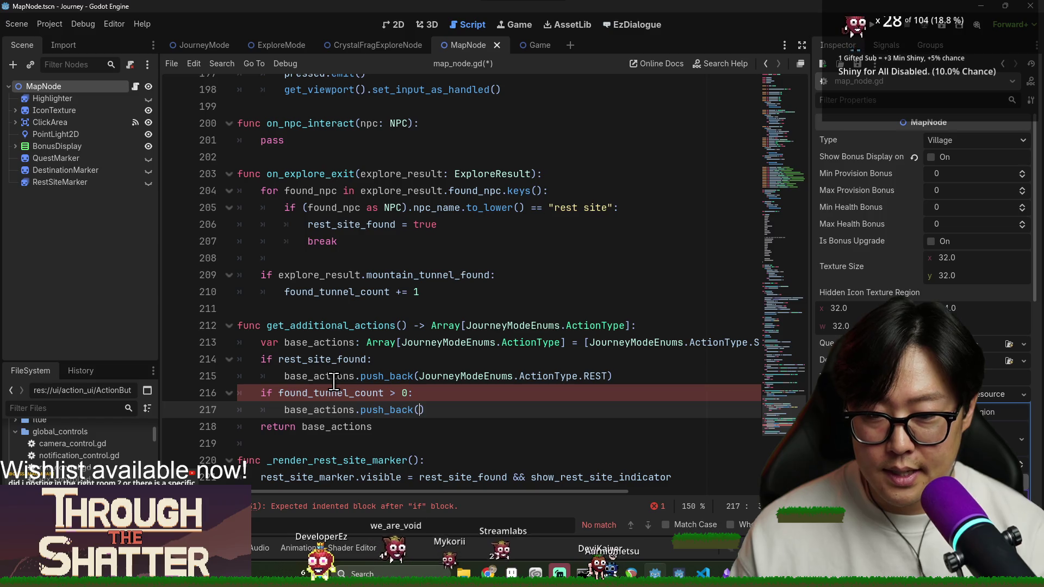
{"action": "type", "text": "JourneyMode"}
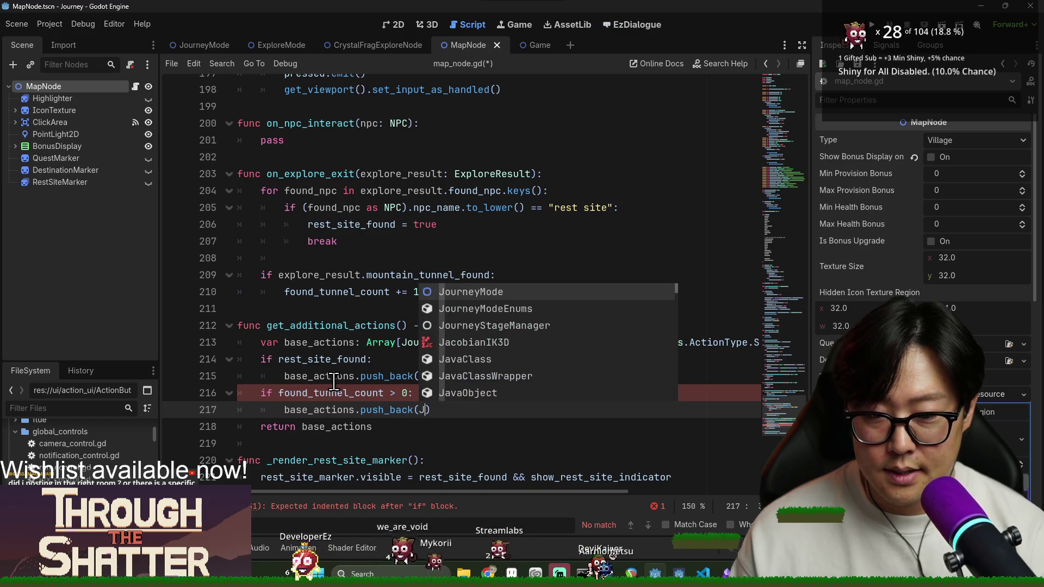
{"action": "type", "text": "Enums.ActionType"}
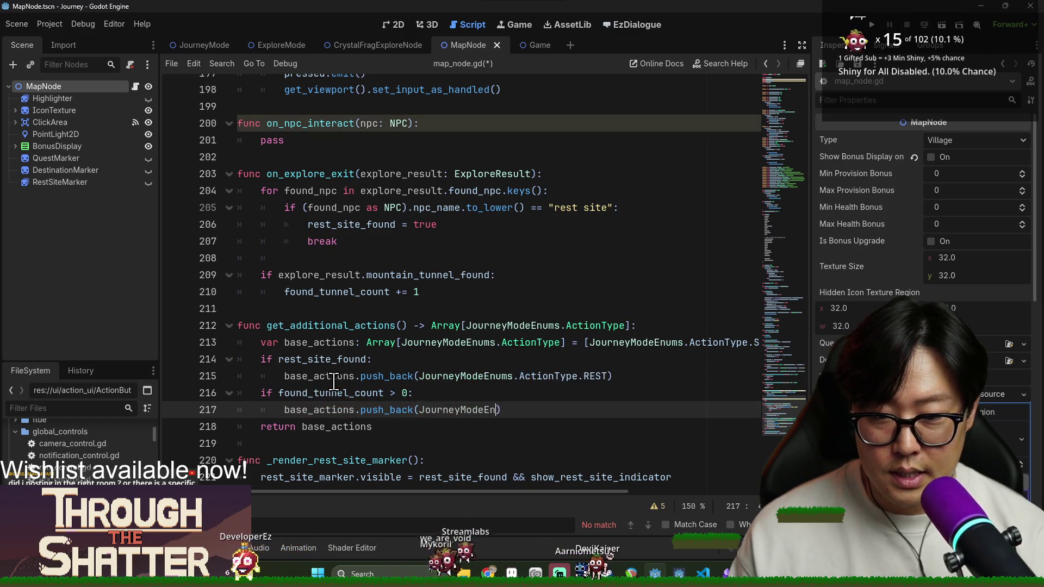
{"action": "type", "text": ".TUNNEL"}
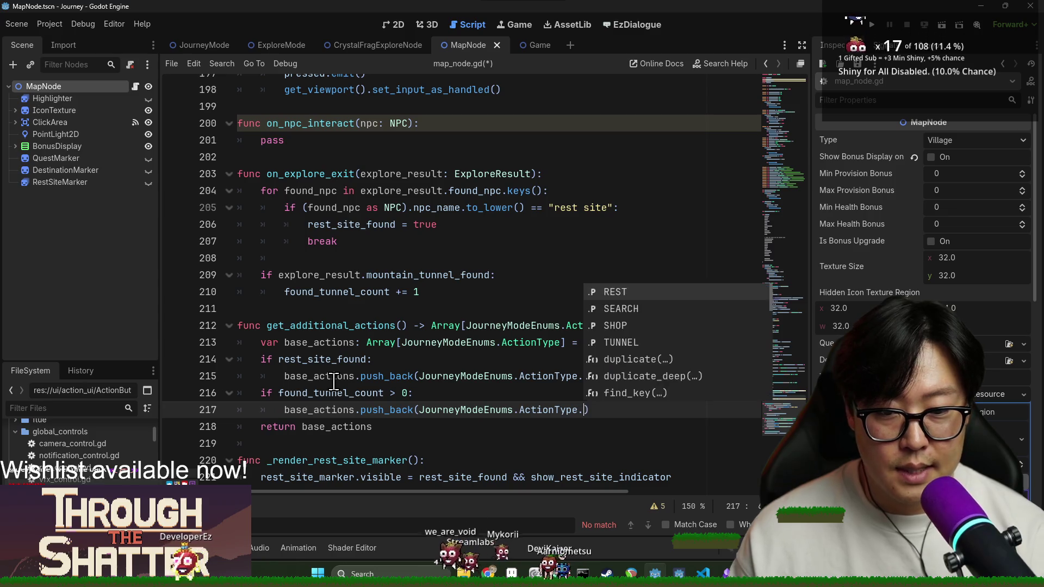
{"action": "key", "text": "ctrl+s"}
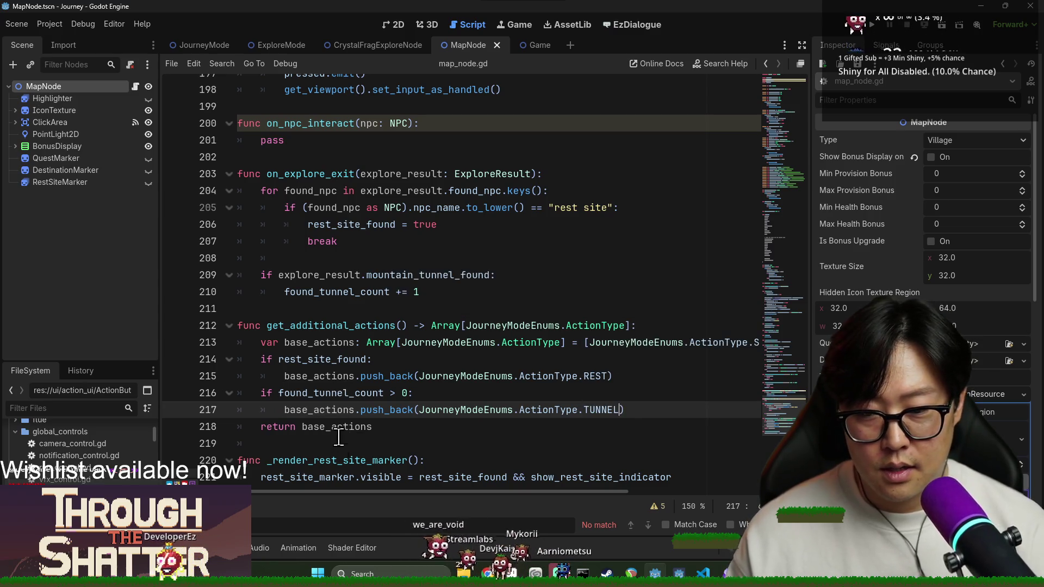
{"action": "key", "text": "ctrl+s"}
Step: Review get_additional_actions and on_explore_exit around the new TUNNEL line, then run the project with F5
{"action": "double_click", "coordinate": [302, 324]}
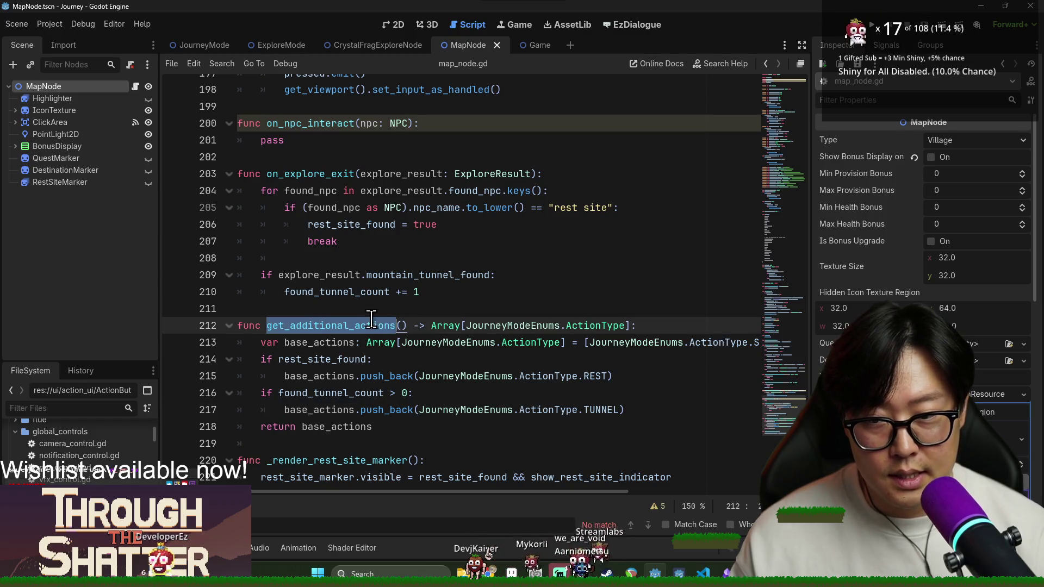
{"action": "double_click", "coordinate": [304, 174]}
{"action": "left_click", "coordinate": [419, 292]}
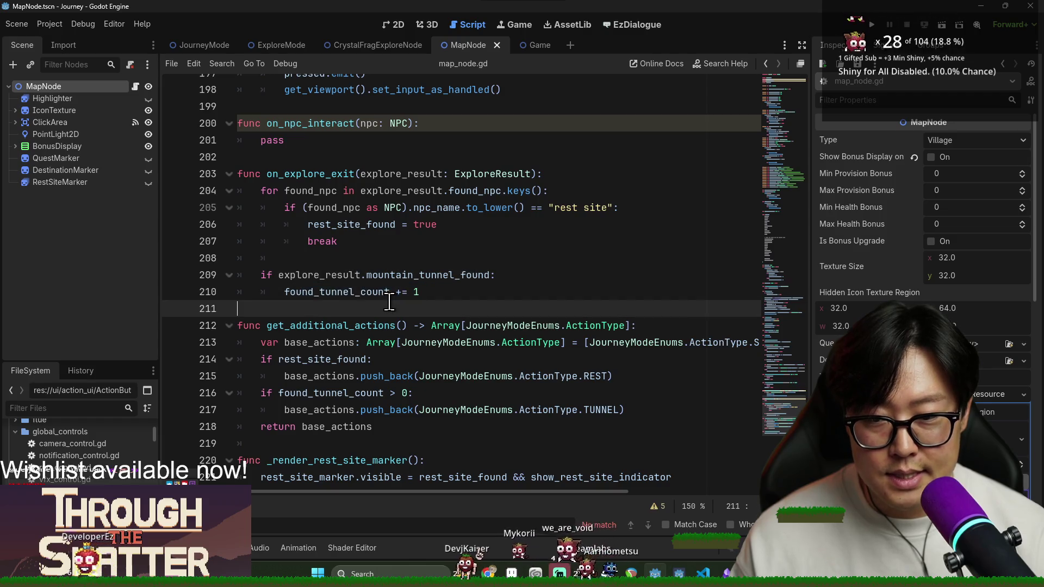
{"action": "left_click", "coordinate": [250, 359]}
{"action": "left_click", "coordinate": [263, 325]}
{"action": "left_click", "coordinate": [331, 409]}
{"action": "left_click", "coordinate": [485, 409]}
{"action": "key", "text": "F5"}
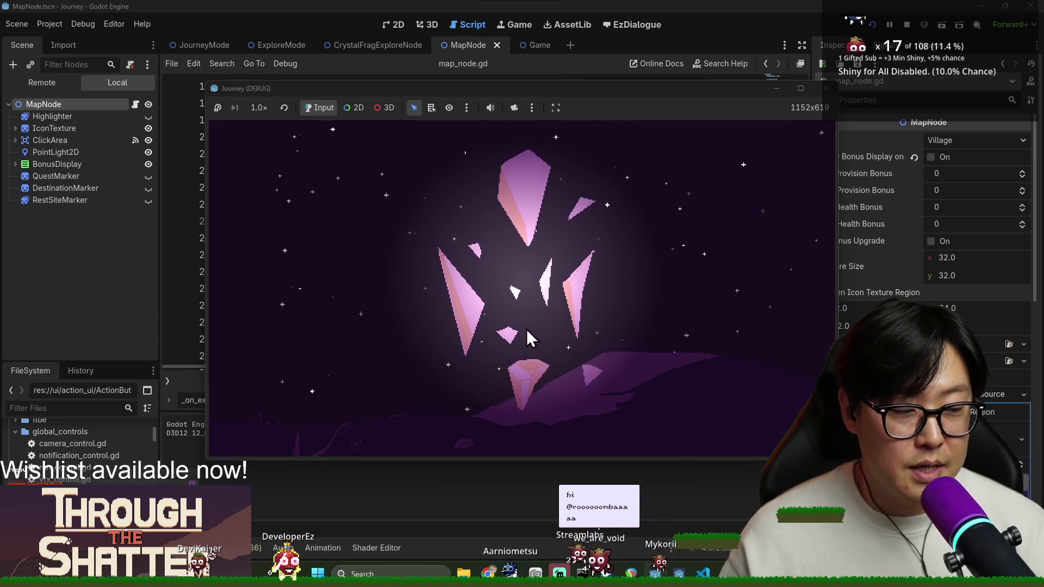
Step: Start a new game, travel to a neighbouring map node, dismiss the health notice, and stop with F8
{"action": "left_click", "coordinate": [387, 302]}
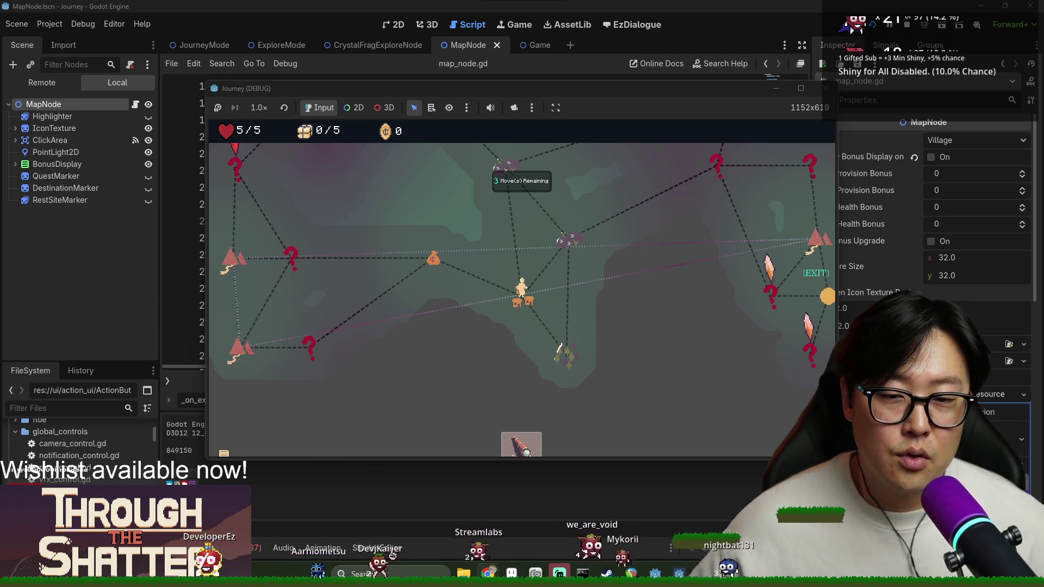
{"action": "left_click", "coordinate": [430, 258]}
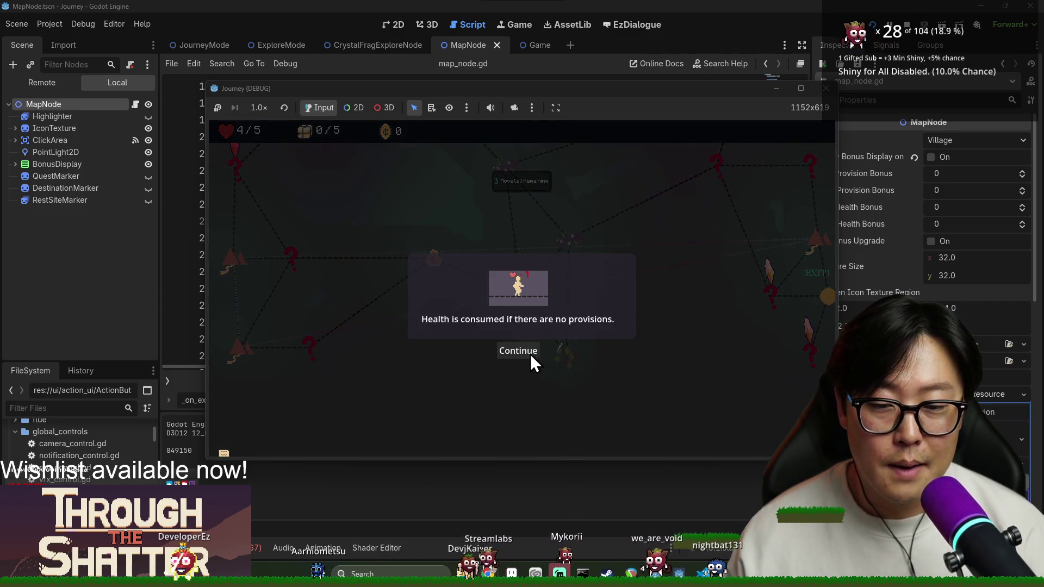
{"action": "left_click", "coordinate": [532, 354]}
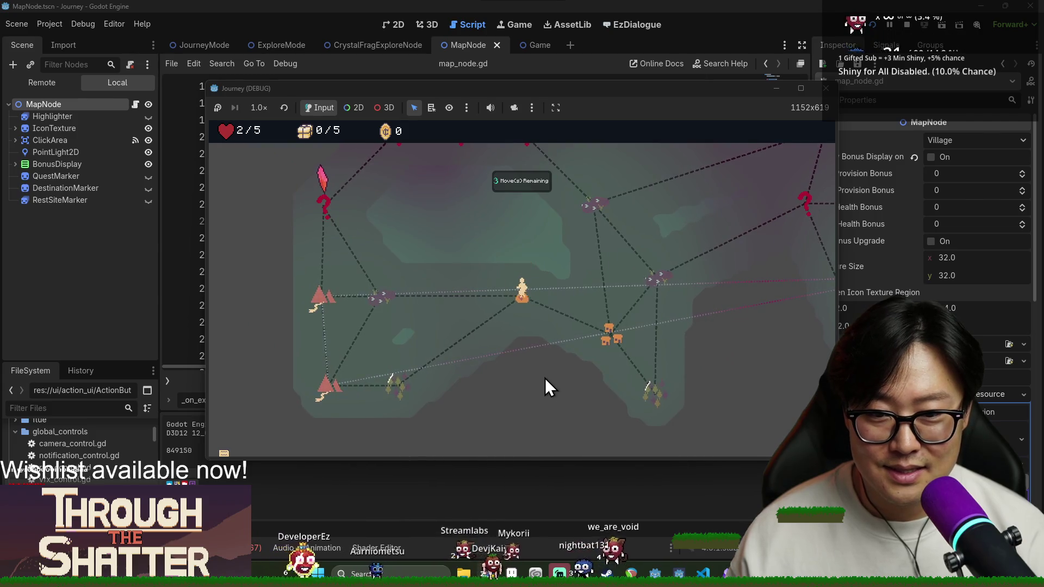
{"action": "key", "text": "F8"}
{"action": "left_click", "coordinate": [755, 235]}
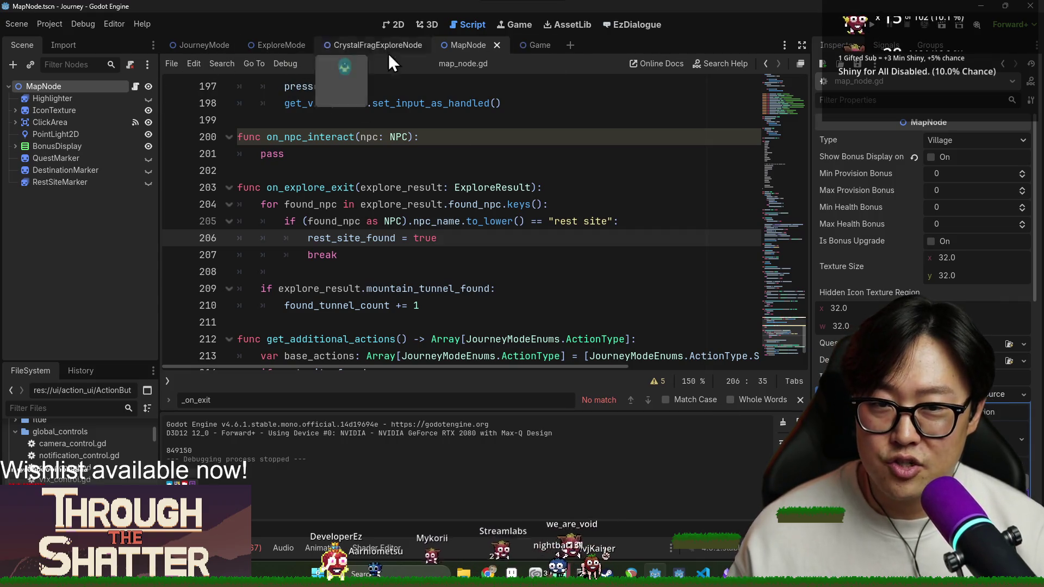
{"action": "left_click", "coordinate": [205, 44]}
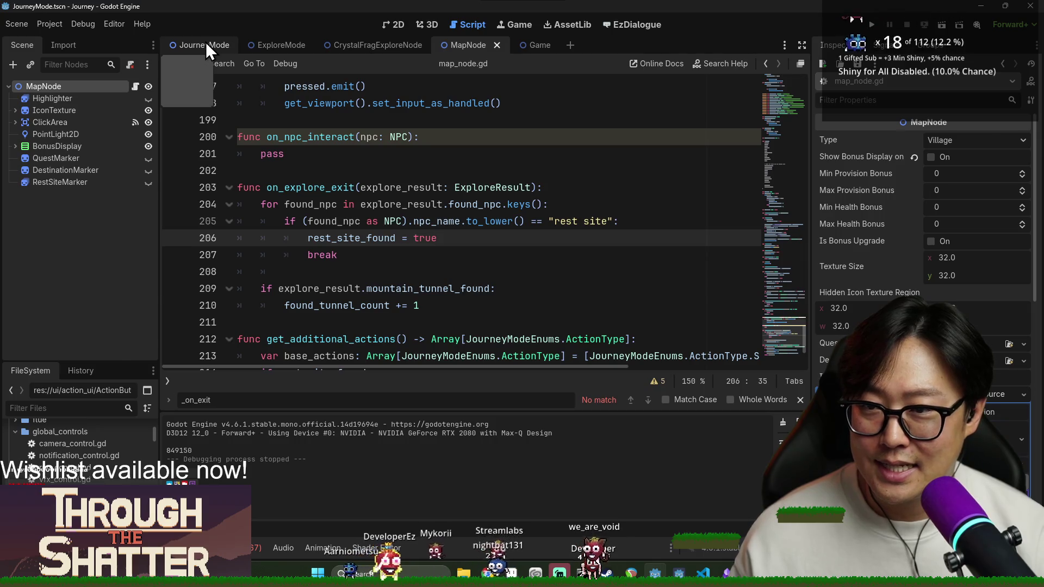
{"action": "left_click", "coordinate": [559, 137]}
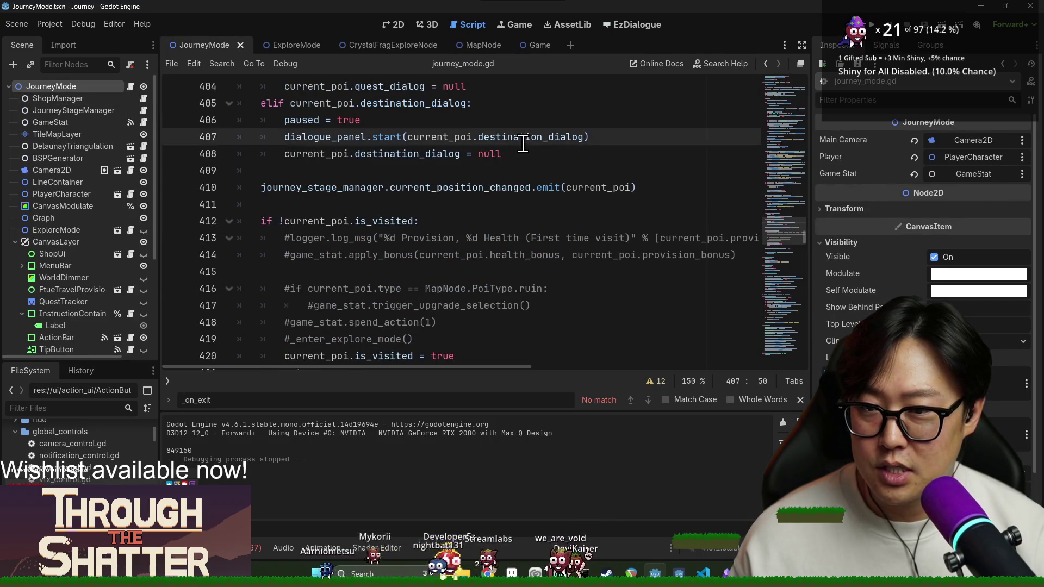
{"action": "scroll", "coordinate": [401, 190], "scroll_direction": "up", "scroll_amount": 18}
{"action": "scroll", "coordinate": [401, 190], "scroll_direction": "up", "scroll_amount": 5}
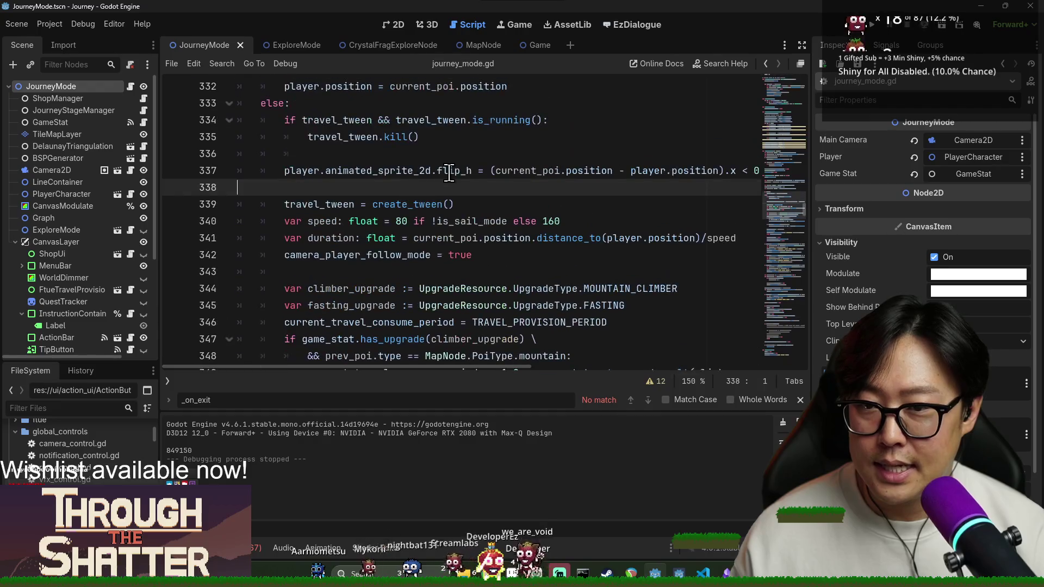
{"action": "key", "text": "ctrl+f"}
{"action": "type", "text": "provision"}
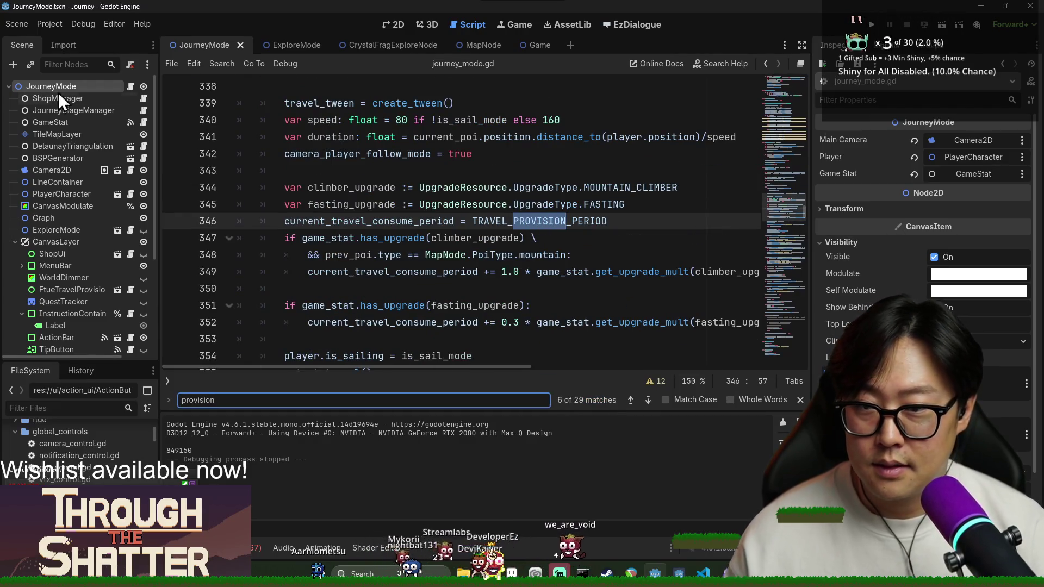
{"action": "left_click", "coordinate": [458, 173]}
{"action": "key", "text": "ctrl+f"}
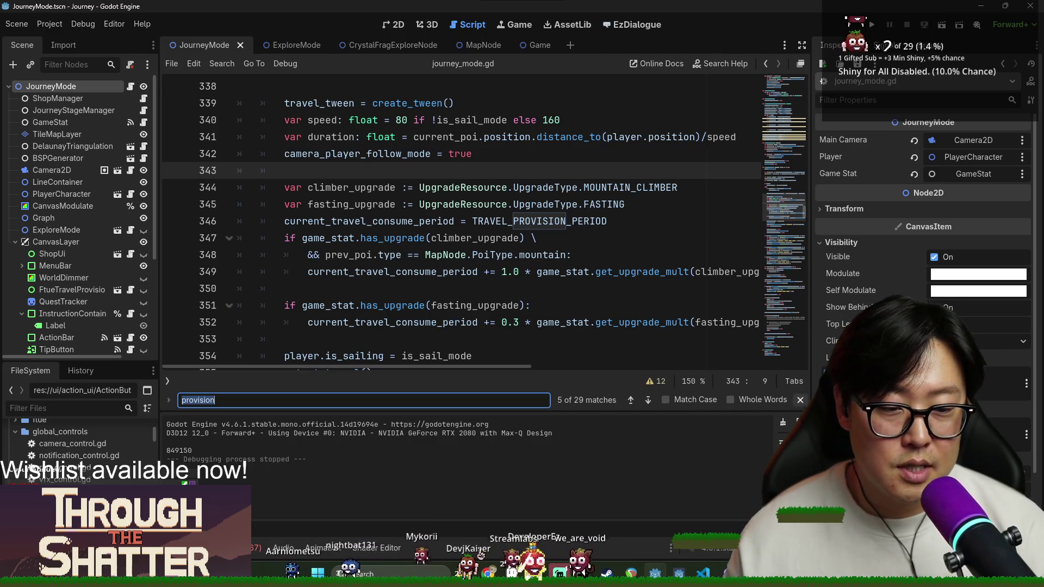
{"action": "key", "text": "Escape"}
{"action": "scroll", "coordinate": [496, 233], "scroll_direction": "up", "scroll_amount": 20}
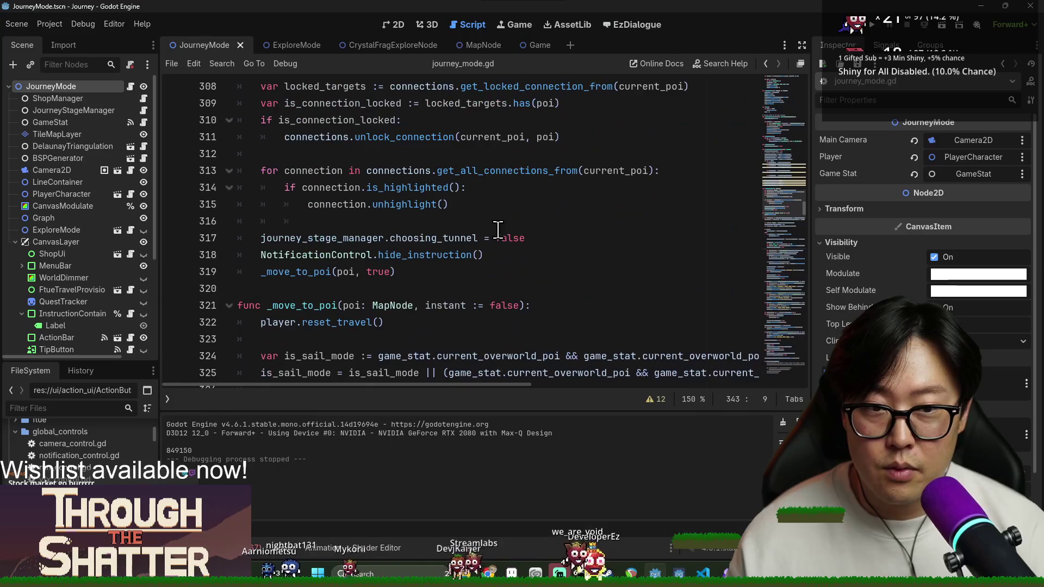
{"action": "scroll", "coordinate": [523, 233], "scroll_direction": "up", "scroll_amount": 12}
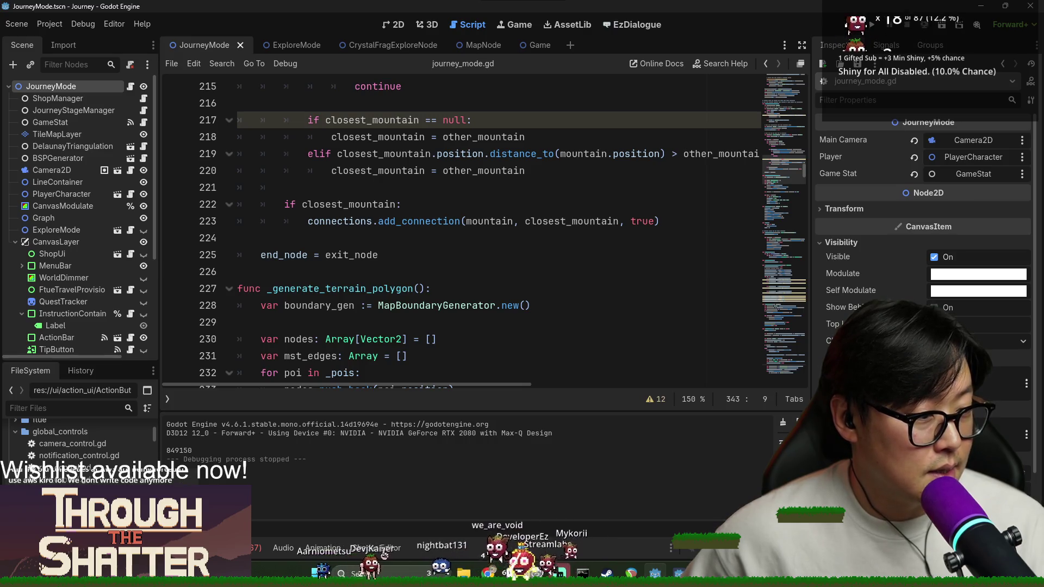
{"action": "key", "text": "alt+Tab"}
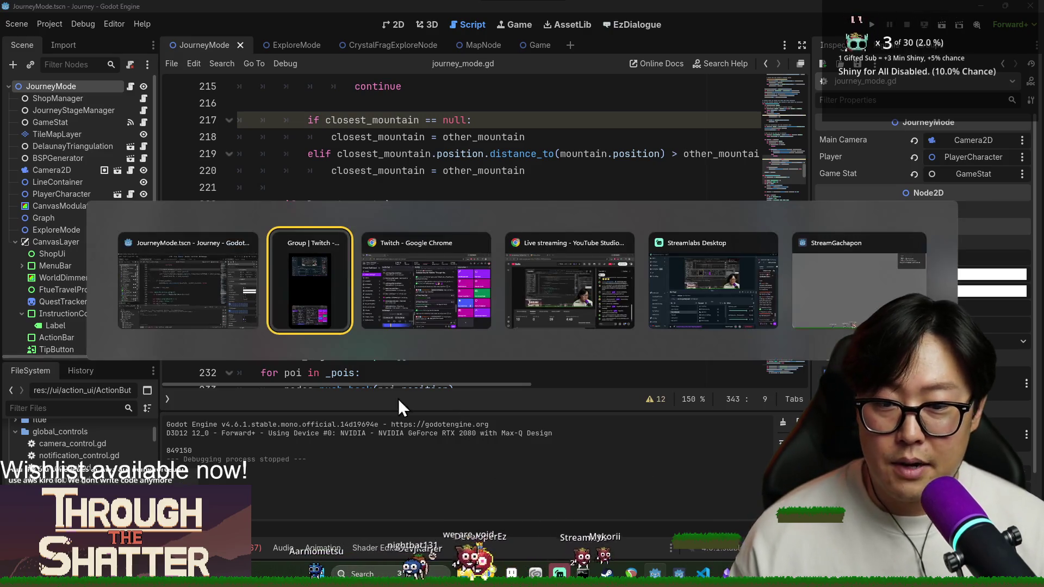
{"action": "left_click", "coordinate": [858, 296]}
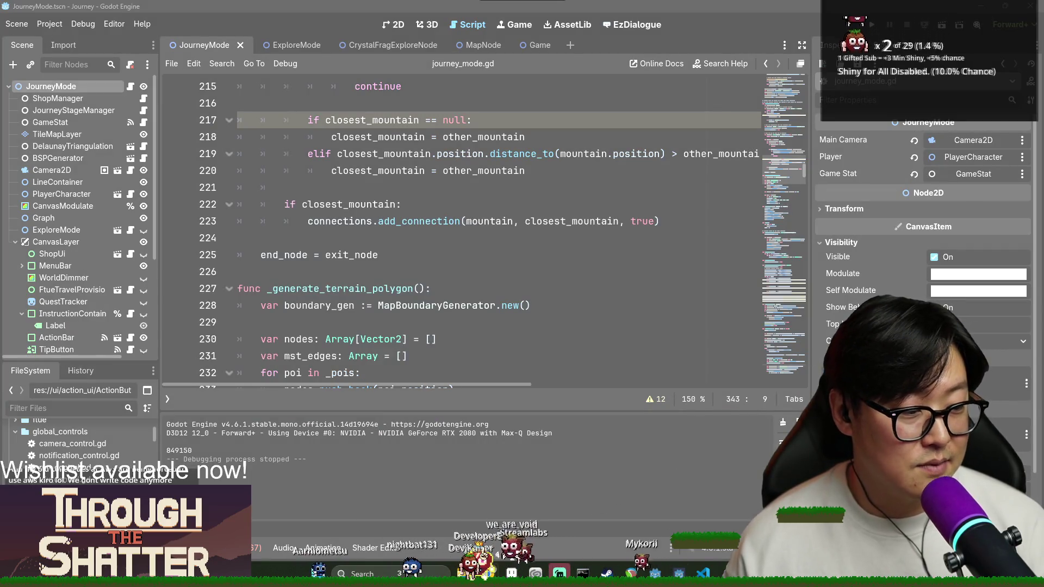
{"action": "key", "text": "alt+Tab"}
{"action": "left_click", "coordinate": [572, 295]}
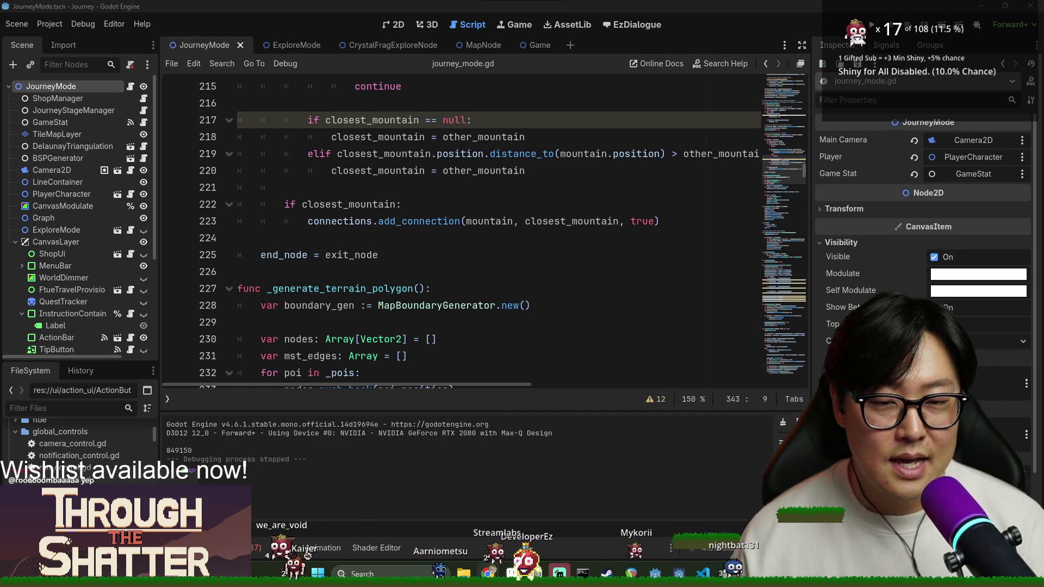
{"action": "key", "text": "alt+Tab"}
{"action": "key", "text": "super+shift+s"}
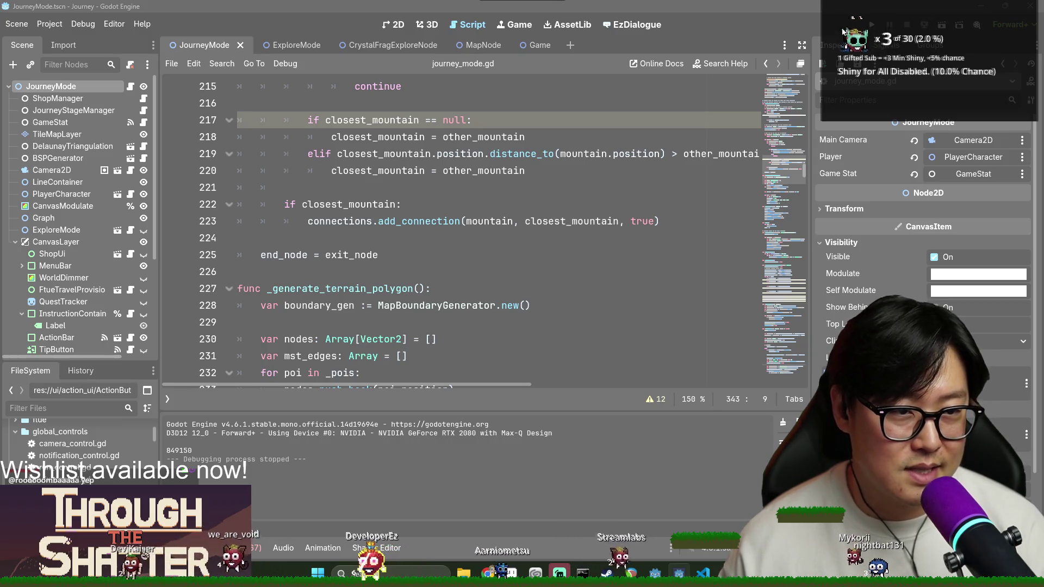
{"action": "key", "text": "alt+Tab"}
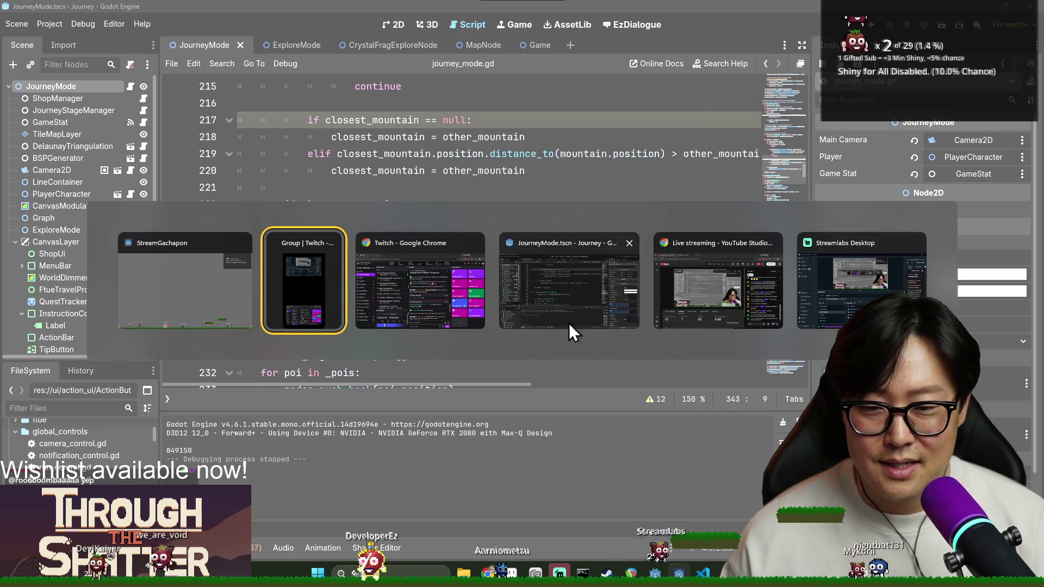
{"action": "left_click", "coordinate": [574, 293]}
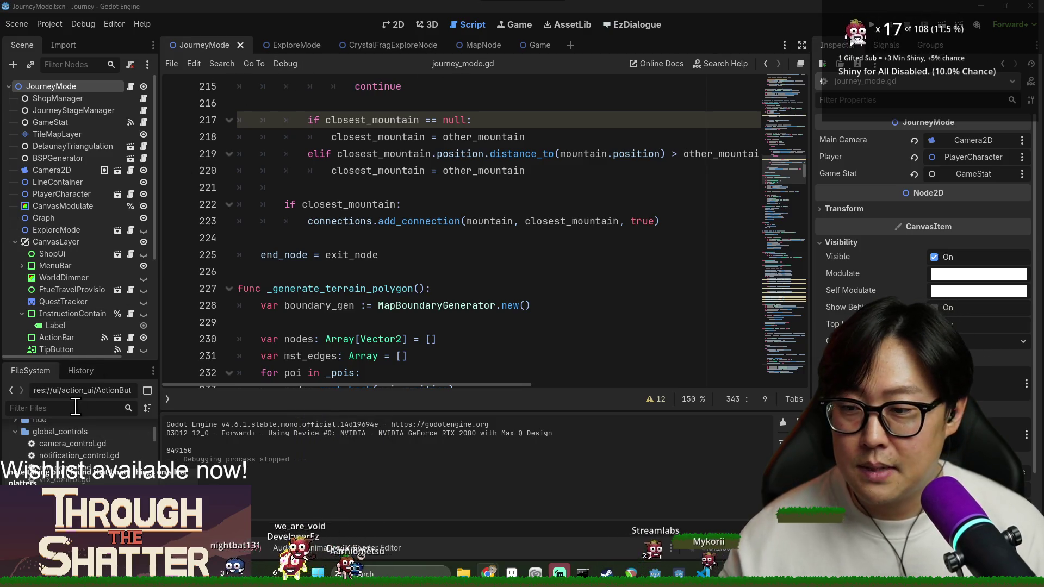
{"action": "type", "text": "title"}
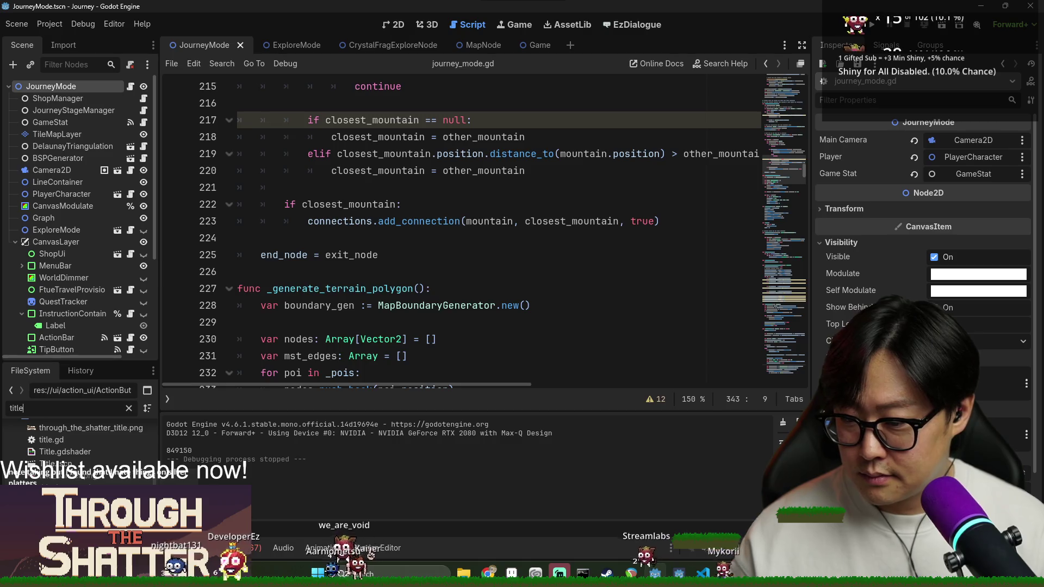
Step: Open Title.tscn, zoom around its title-screen layout in the 2D view, then close the Title scene
{"action": "double_click", "coordinate": [54, 464]}
{"action": "left_click", "coordinate": [395, 24]}
{"action": "scroll", "coordinate": [468, 187], "scroll_direction": "up", "scroll_amount": 6}
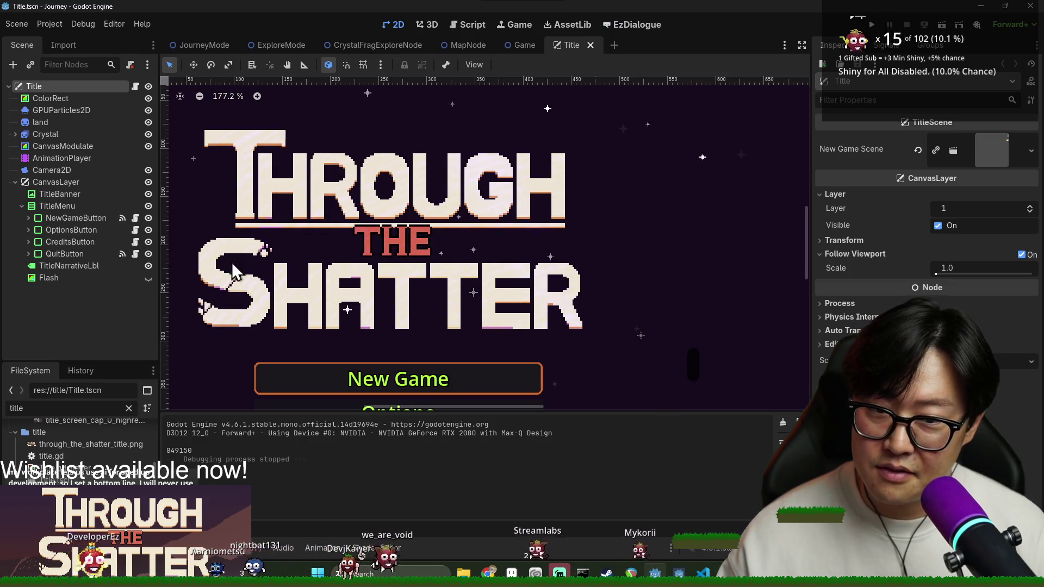
{"action": "scroll", "coordinate": [372, 173], "scroll_direction": "down", "scroll_amount": 5}
{"action": "scroll", "coordinate": [480, 335], "scroll_direction": "up", "scroll_amount": 3}
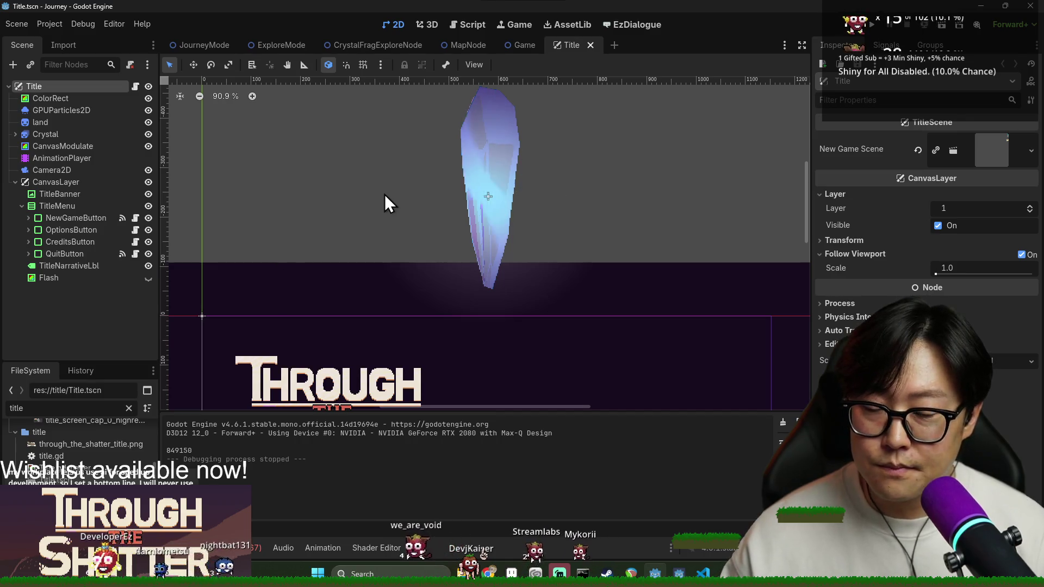
{"action": "scroll", "coordinate": [541, 185], "scroll_direction": "up", "scroll_amount": 4}
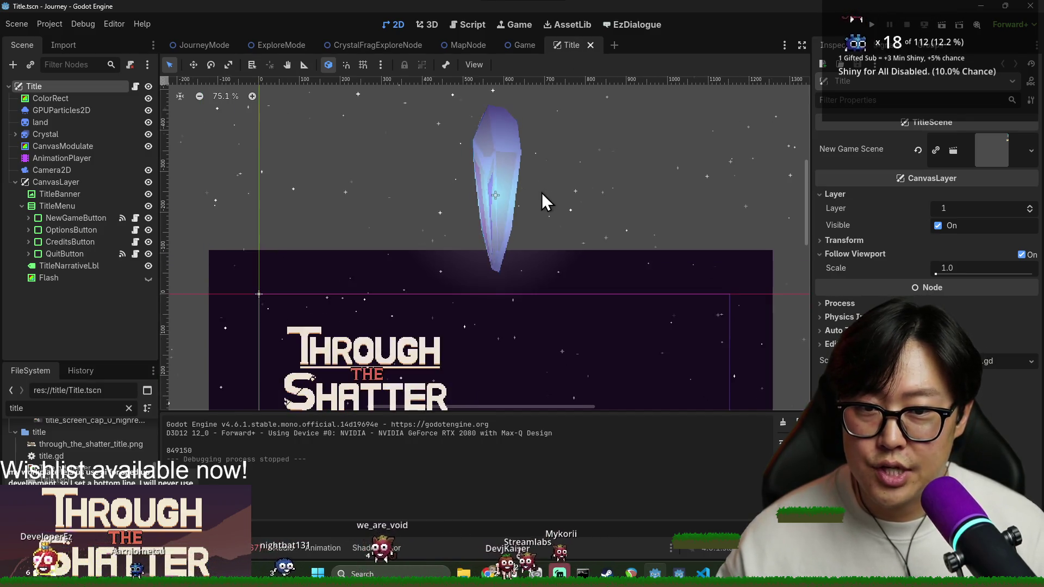
{"action": "scroll", "coordinate": [553, 216], "scroll_direction": "down", "scroll_amount": 10}
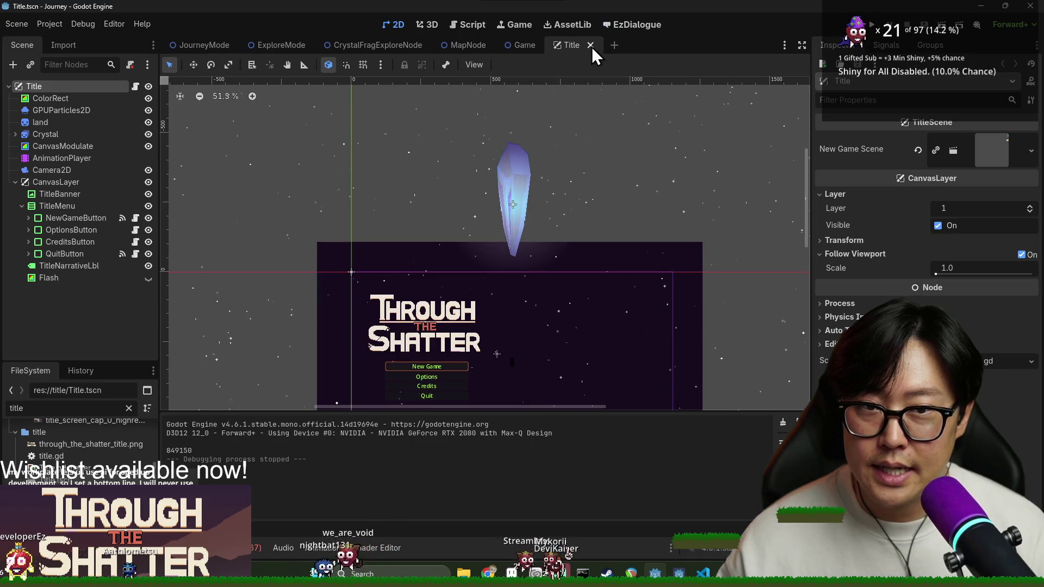
{"action": "left_click", "coordinate": [590, 45]}
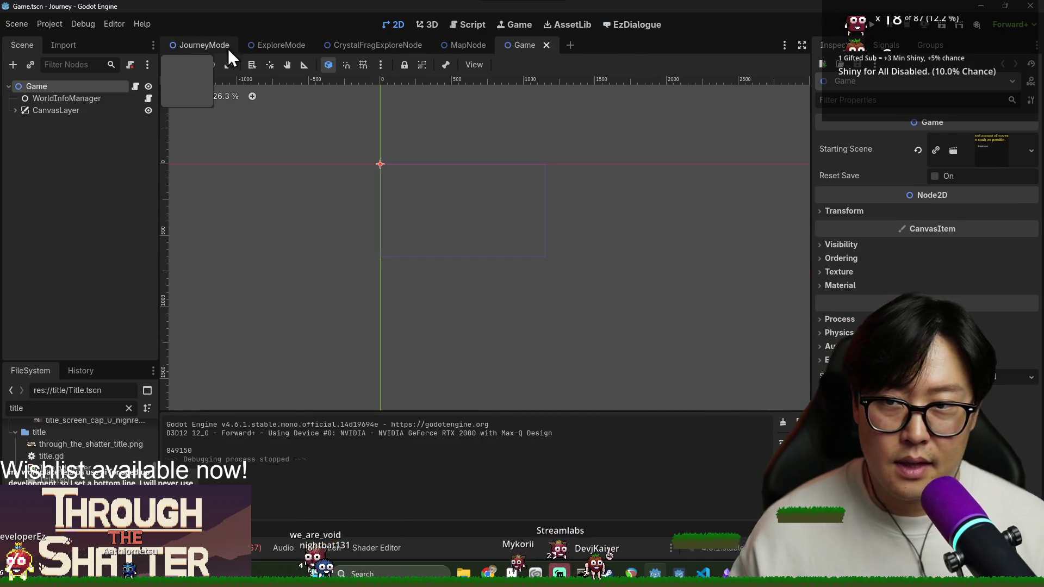
Step: Switch to the JourneyMode scene tab and return focus to the Godot editor window
{"action": "left_click", "coordinate": [198, 51]}
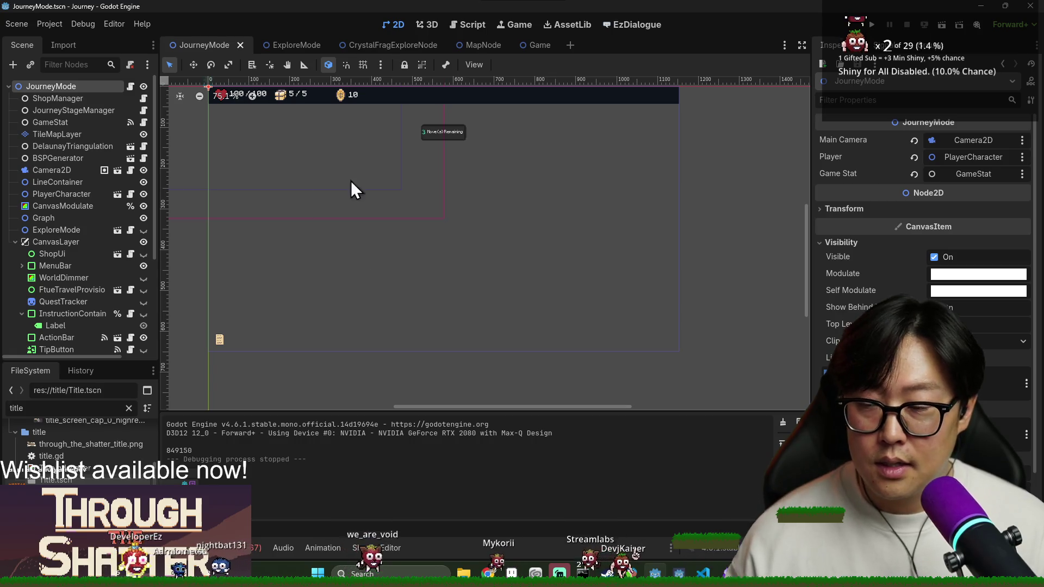
{"action": "key", "text": "alt+Tab"}
{"action": "left_click", "coordinate": [227, 313]}
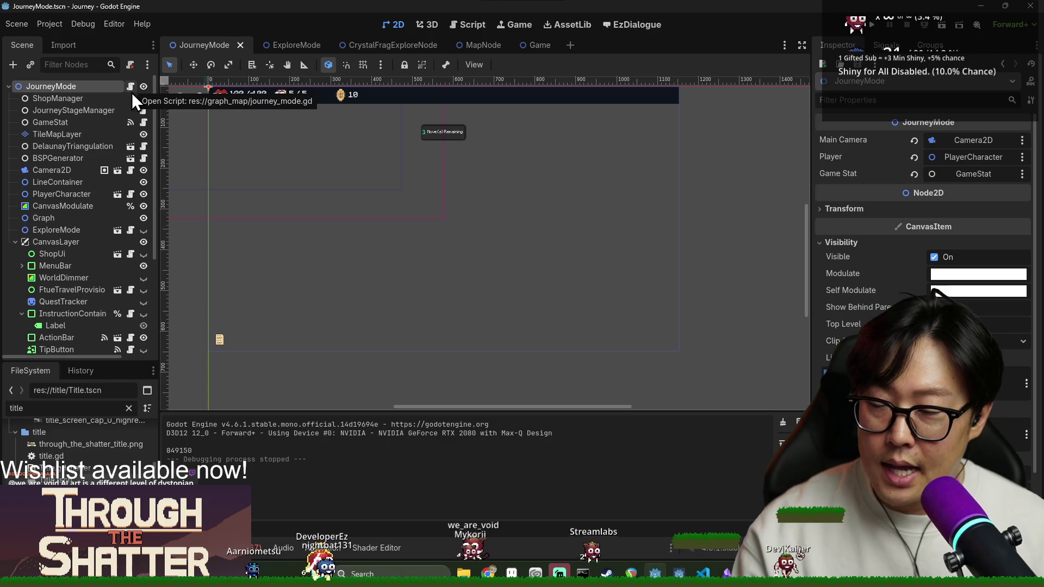
Step: Open the ActionBar scene from the Scene tree and bring up its action_bar.gd script
{"action": "scroll", "coordinate": [90, 247], "scroll_direction": "down", "scroll_amount": 1}
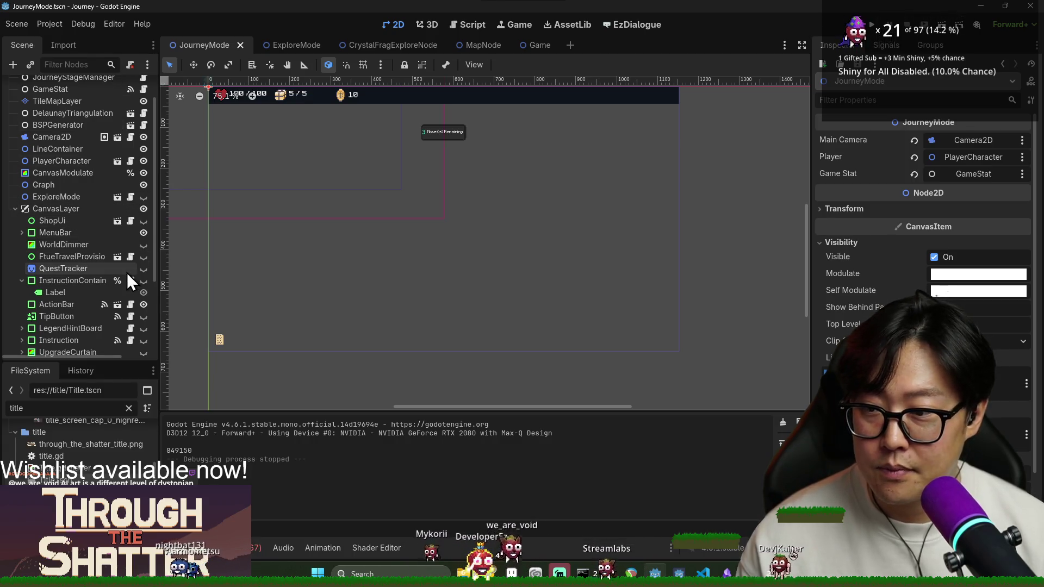
{"action": "left_click", "coordinate": [117, 304]}
{"action": "left_click", "coordinate": [134, 86]}
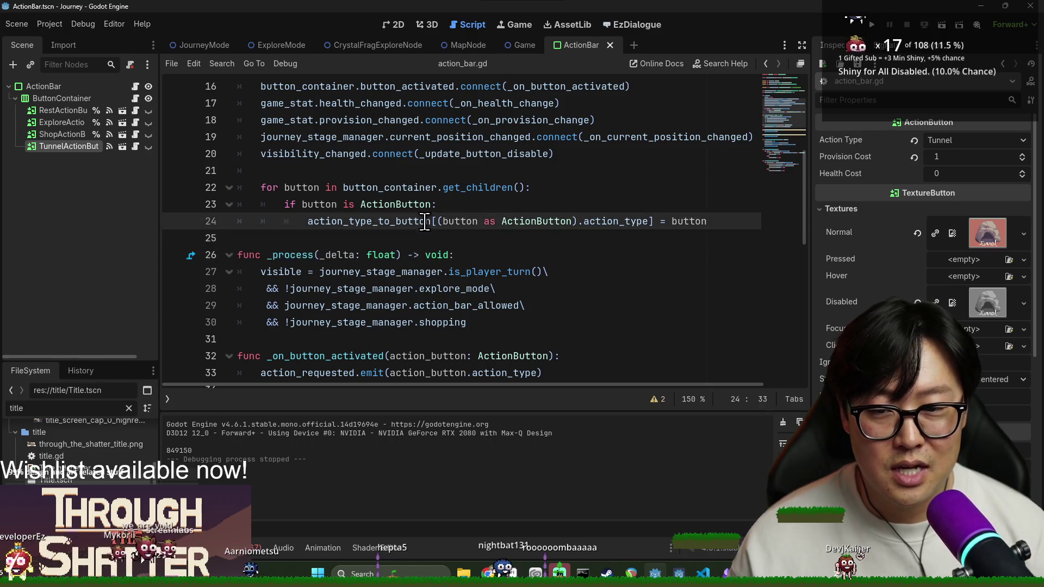
{"action": "scroll", "coordinate": [482, 243], "scroll_direction": "down", "scroll_amount": 1}
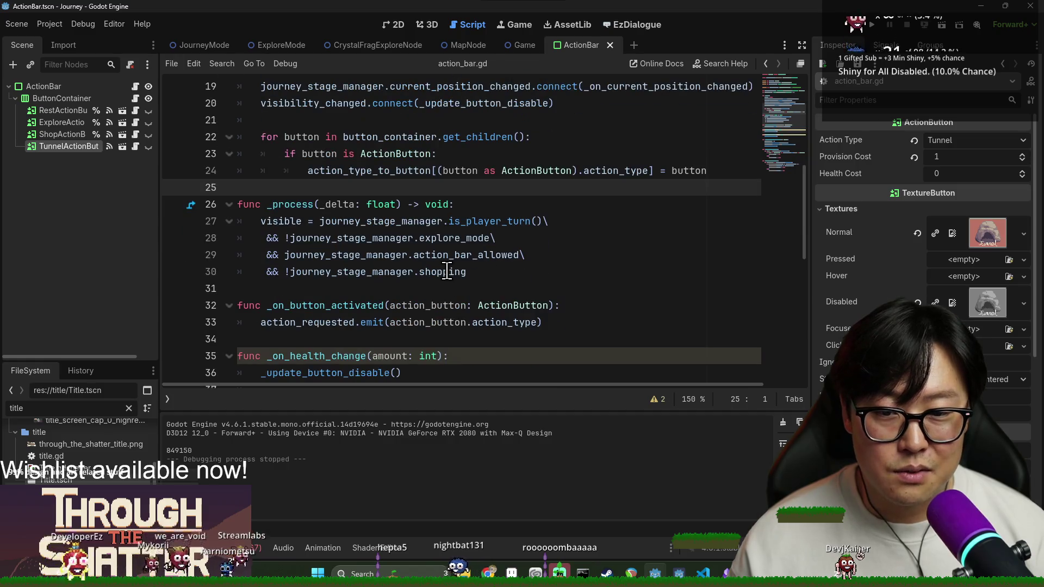
{"action": "left_click", "coordinate": [373, 326]}
{"action": "left_click", "coordinate": [375, 341]}
{"action": "scroll", "coordinate": [381, 343], "scroll_direction": "down", "scroll_amount": 2}
{"action": "scroll", "coordinate": [432, 327], "scroll_direction": "down", "scroll_amount": 2}
{"action": "scroll", "coordinate": [435, 326], "scroll_direction": "up", "scroll_amount": 6}
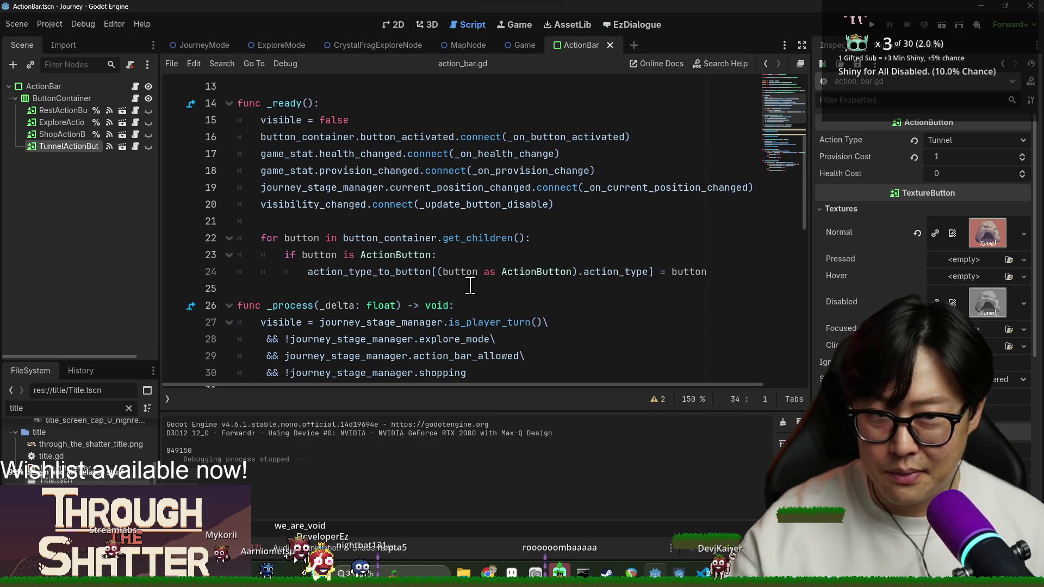
{"action": "scroll", "coordinate": [471, 285], "scroll_direction": "down", "scroll_amount": 2}
{"action": "scroll", "coordinate": [489, 285], "scroll_direction": "down", "scroll_amount": 2}
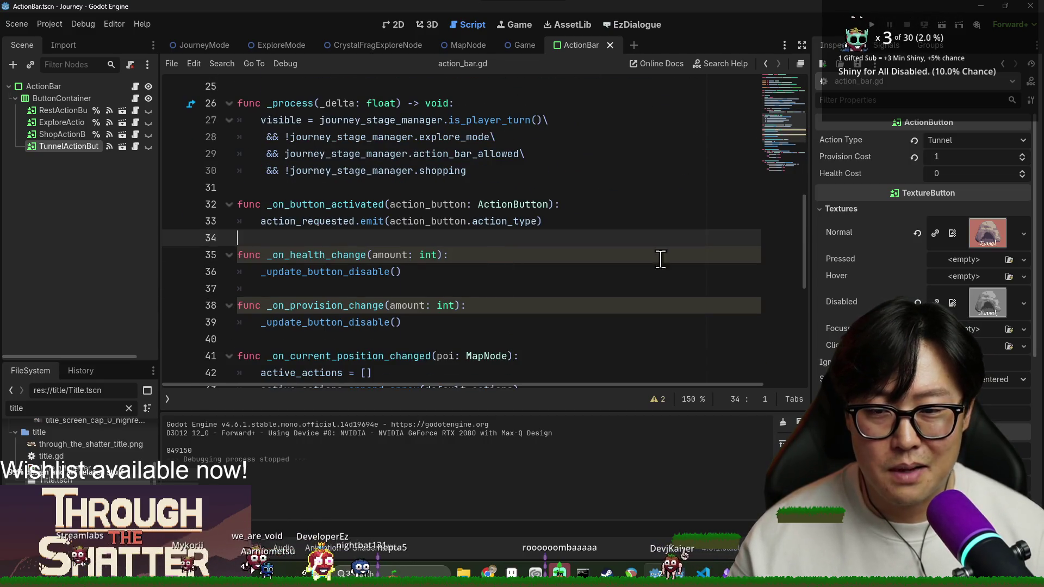
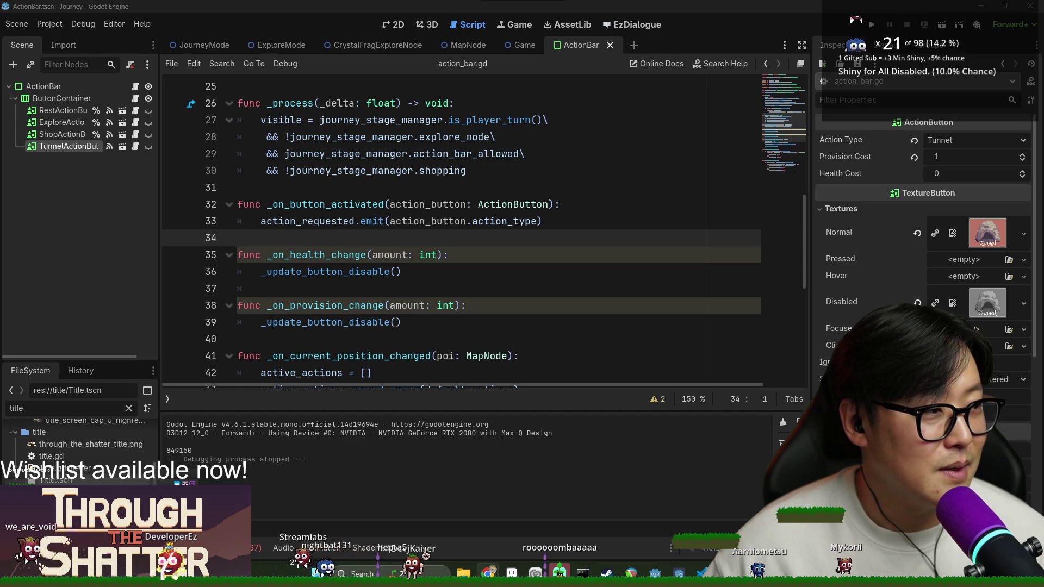
Step: Move blank line 31 up into the _process visibility condition in action_bar.gd, then launch a debug run
{"action": "left_click", "coordinate": [459, 272]}
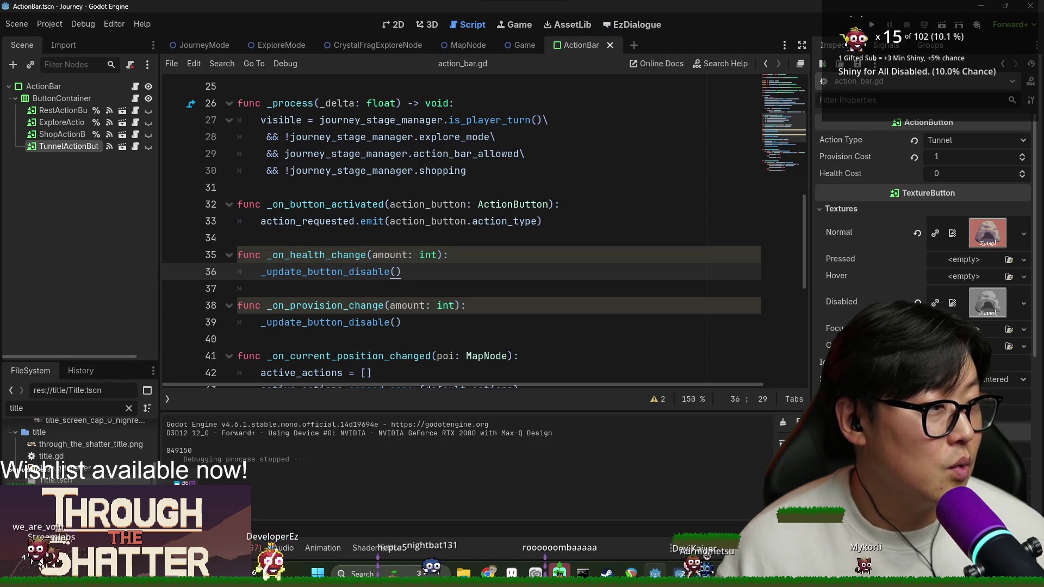
{"action": "left_click", "coordinate": [564, 173]}
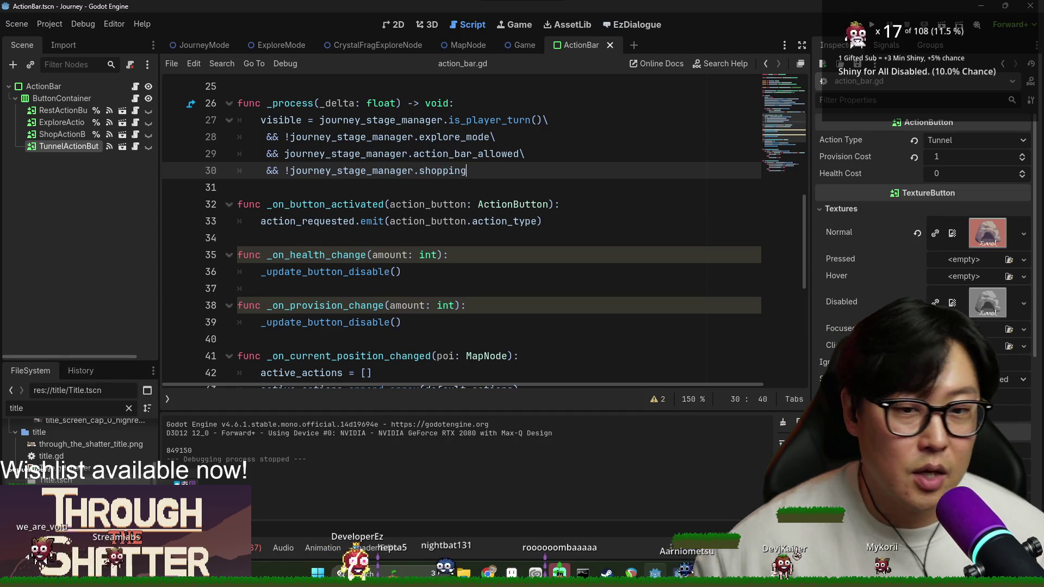
{"action": "left_click", "coordinate": [209, 187]}
{"action": "key", "text": "alt+Up"}
{"action": "key", "text": "alt+Up"}
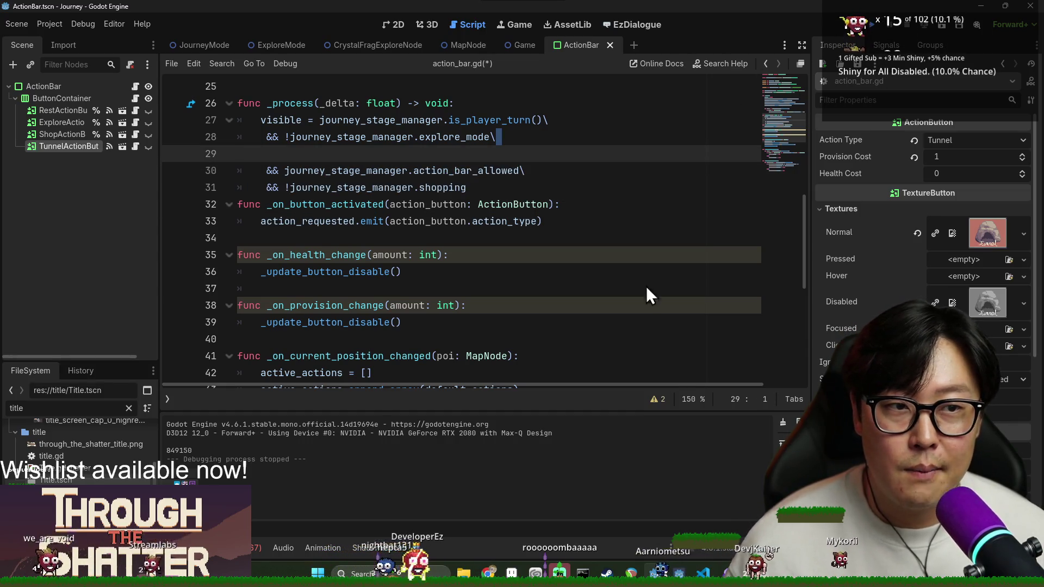
{"action": "key", "text": "F5"}
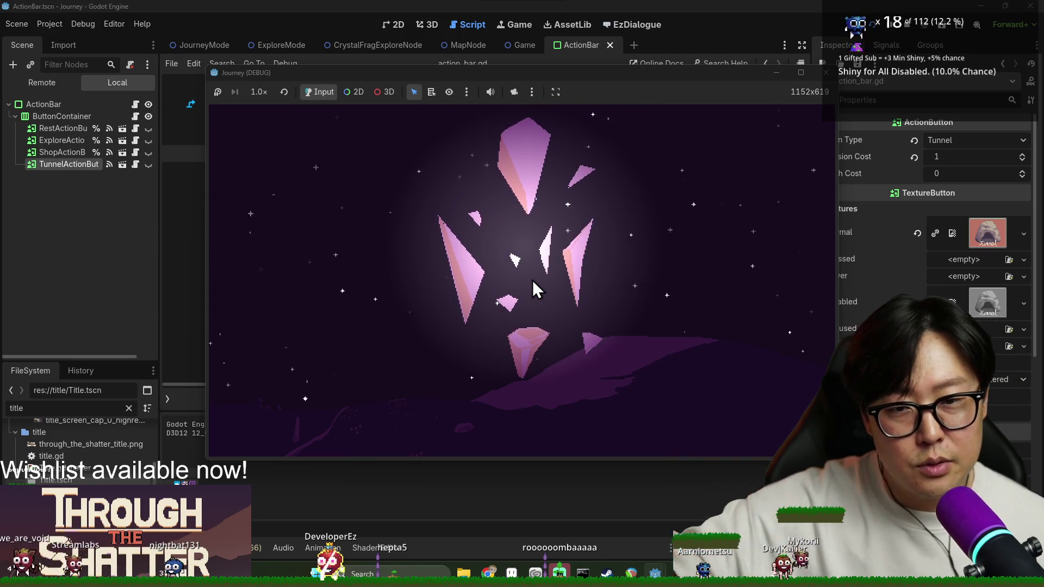
Step: Start a new game, search the start node, and move to a connected node, dismissing the tutorial messages
{"action": "left_click", "coordinate": [388, 289]}
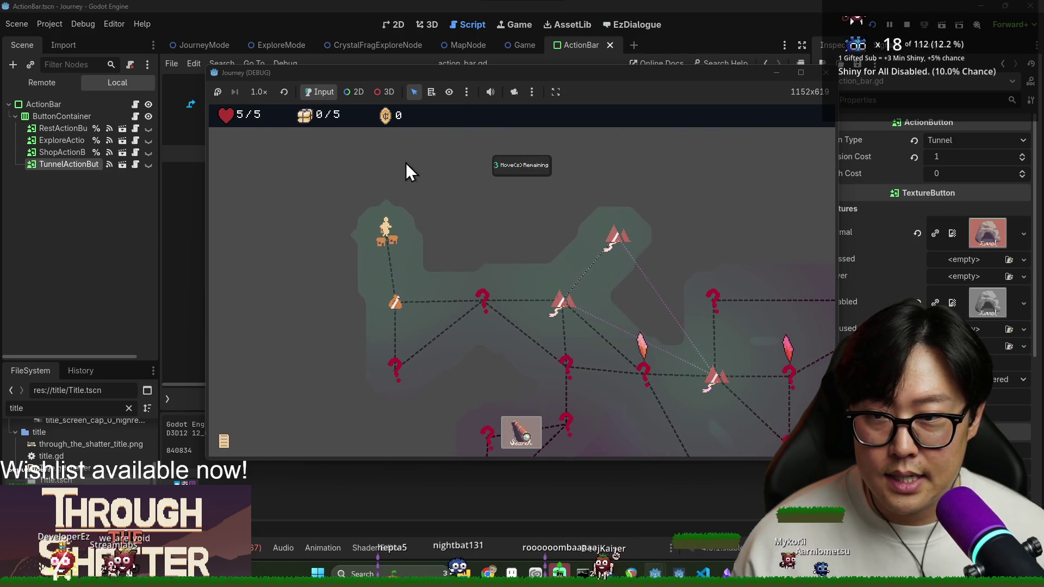
{"action": "left_click", "coordinate": [531, 437]}
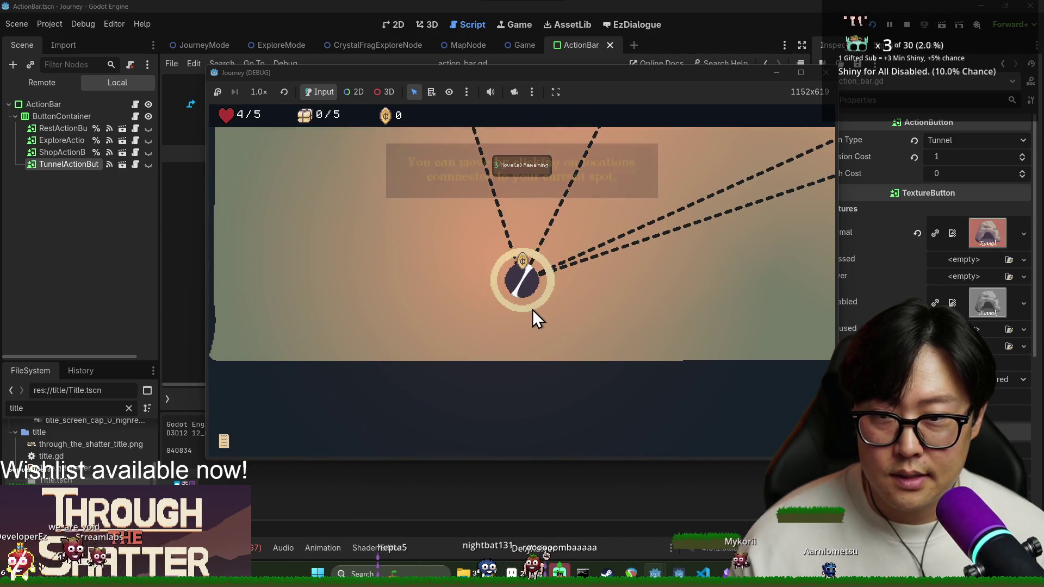
{"action": "left_click", "coordinate": [522, 282]}
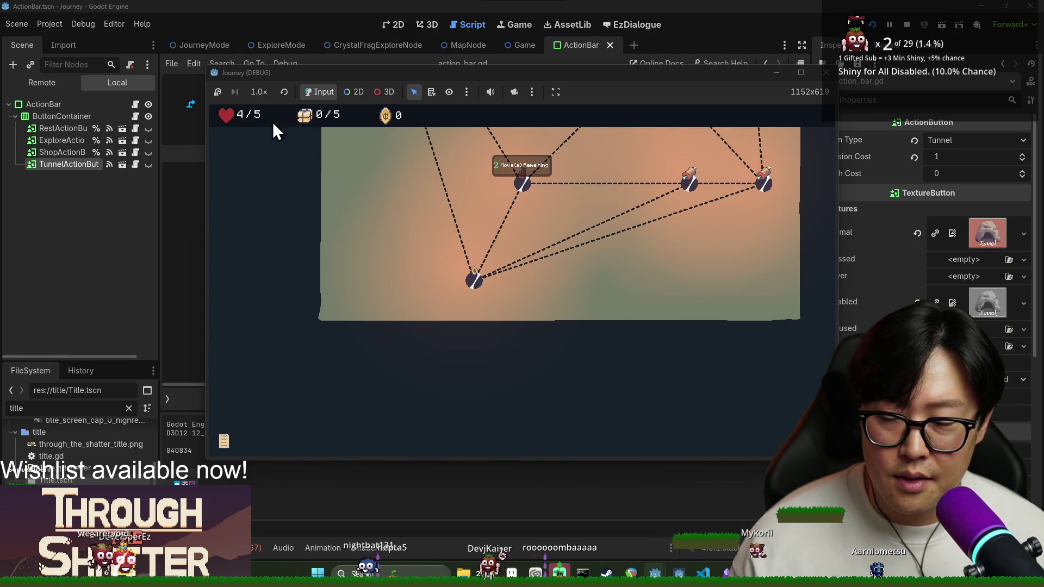
{"action": "left_click", "coordinate": [472, 283]}
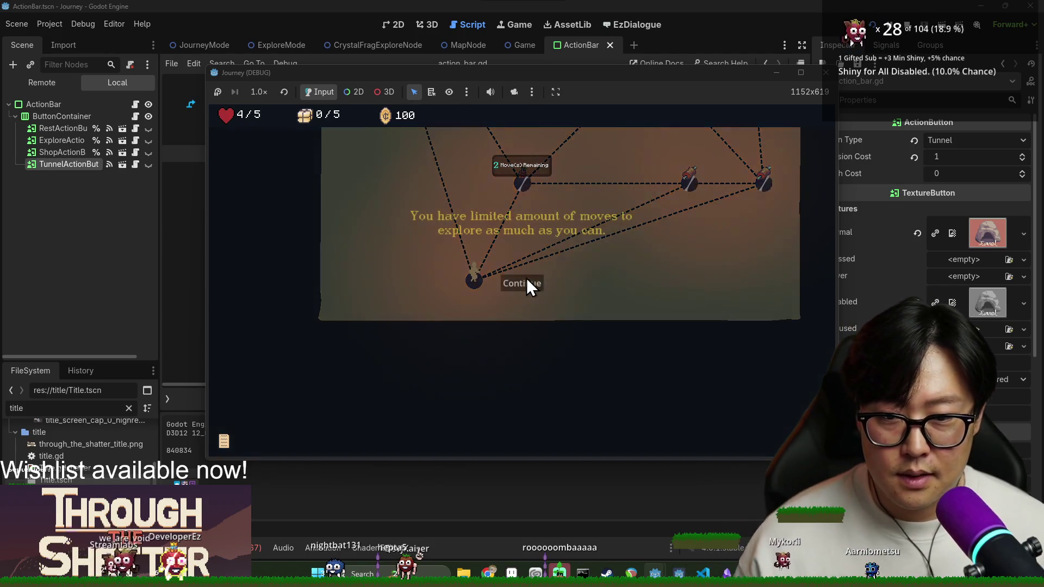
{"action": "left_click", "coordinate": [535, 283]}
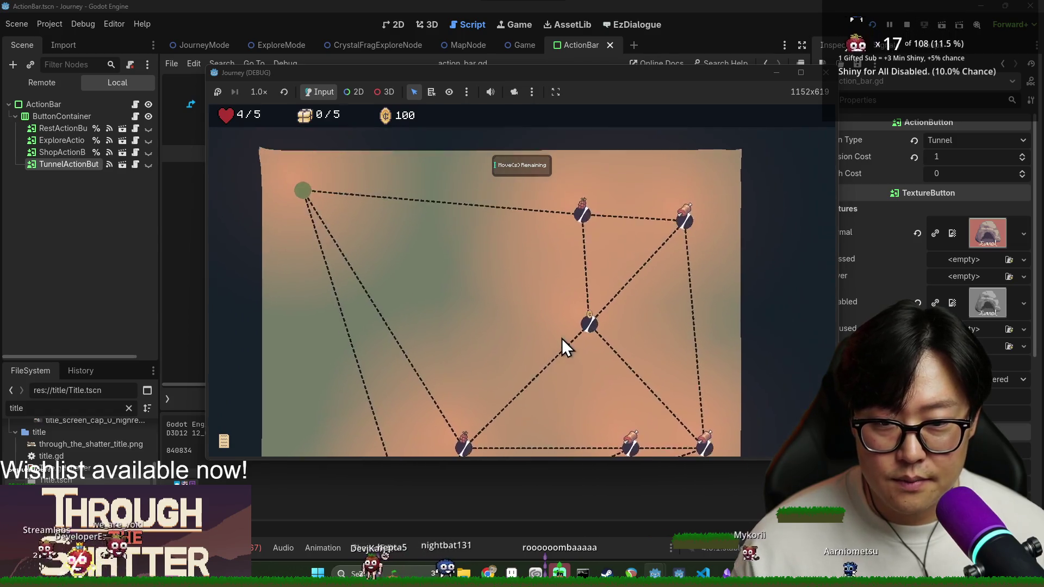
Step: Collect meat at the meat node, then walk on through the top-right nodes
{"action": "left_click", "coordinate": [597, 345]}
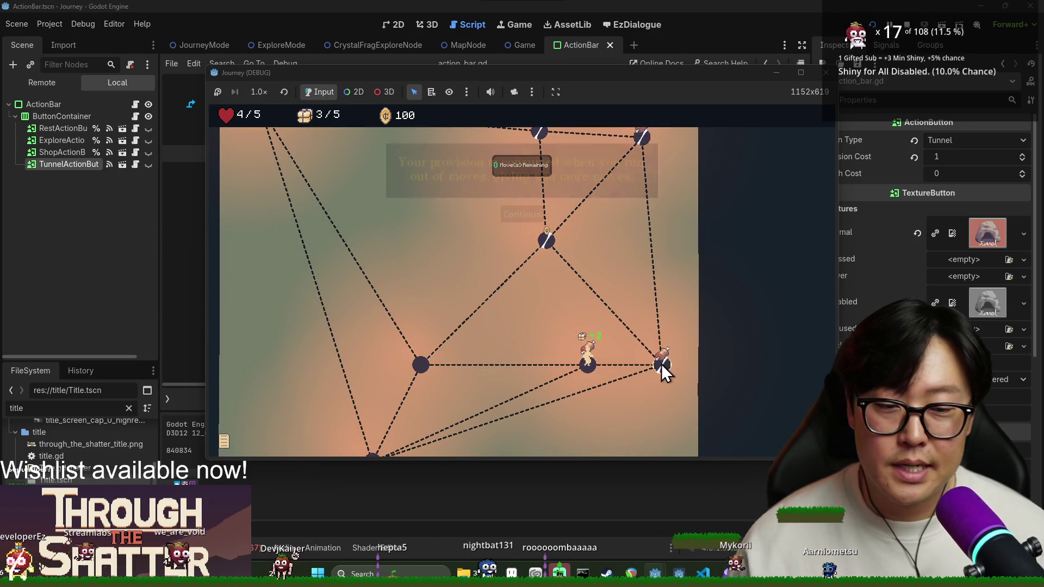
{"action": "left_click", "coordinate": [530, 214]}
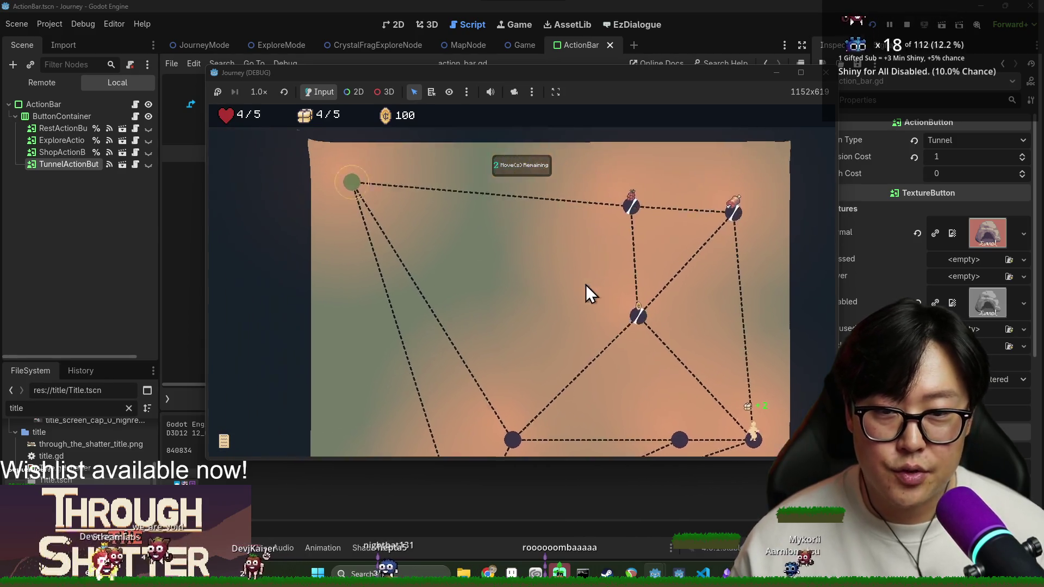
{"action": "left_click", "coordinate": [531, 213]}
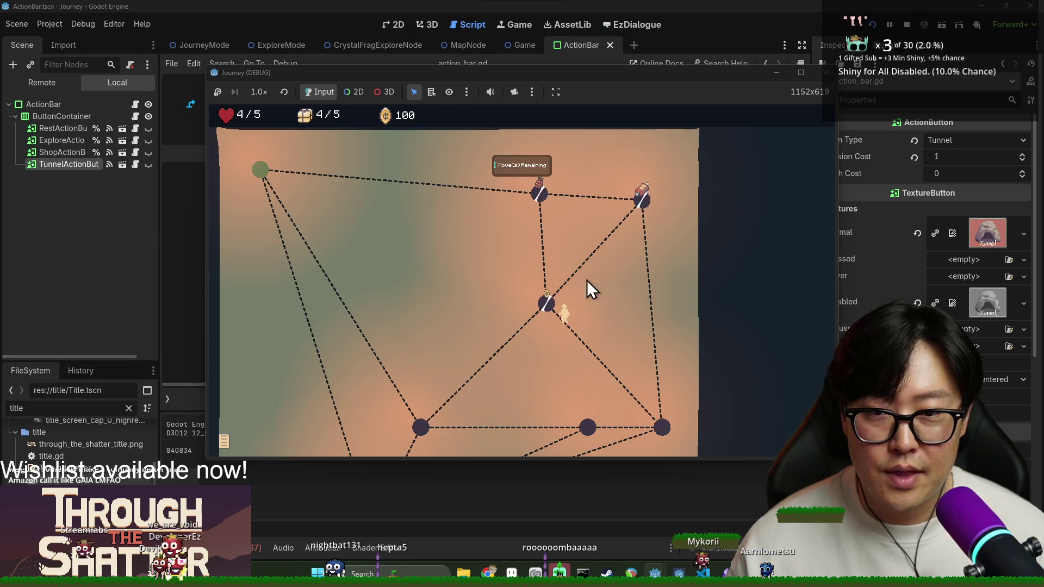
{"action": "left_click", "coordinate": [640, 200]}
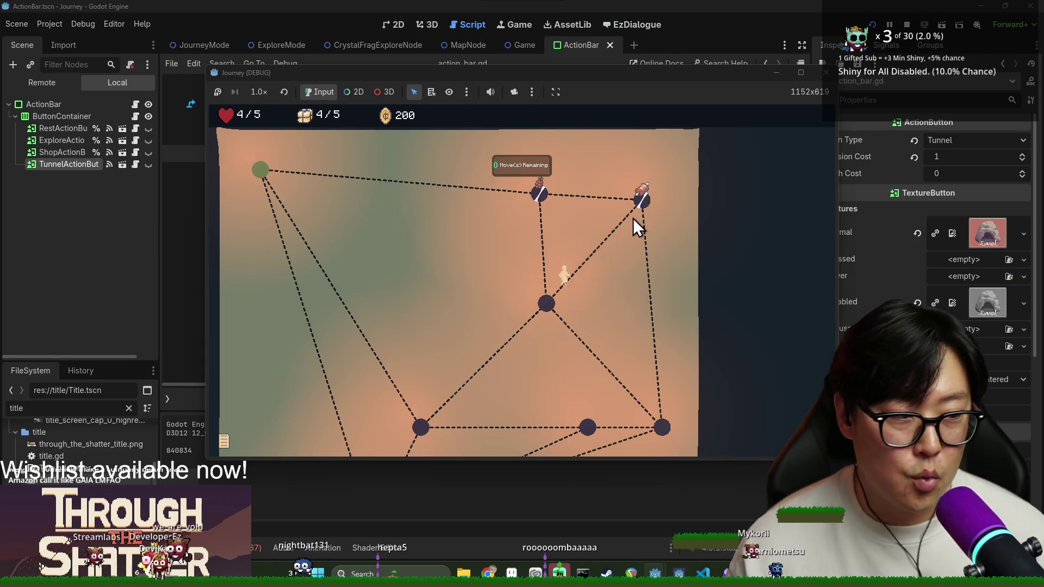
{"action": "left_click", "coordinate": [542, 192]}
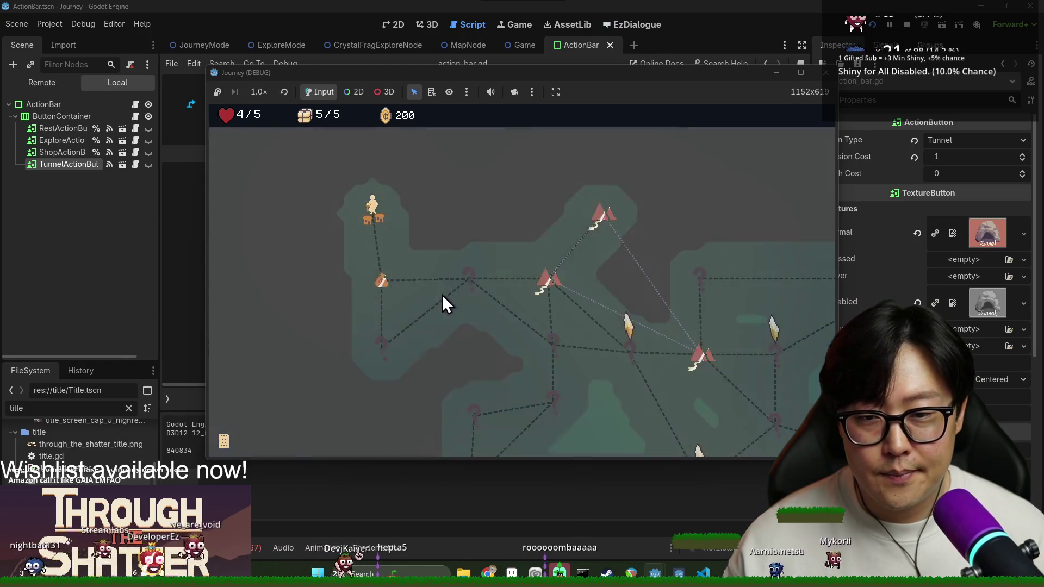
Step: Travel to the coin-bag node on the overworld, then stop the debug run
{"action": "left_click", "coordinate": [379, 282]}
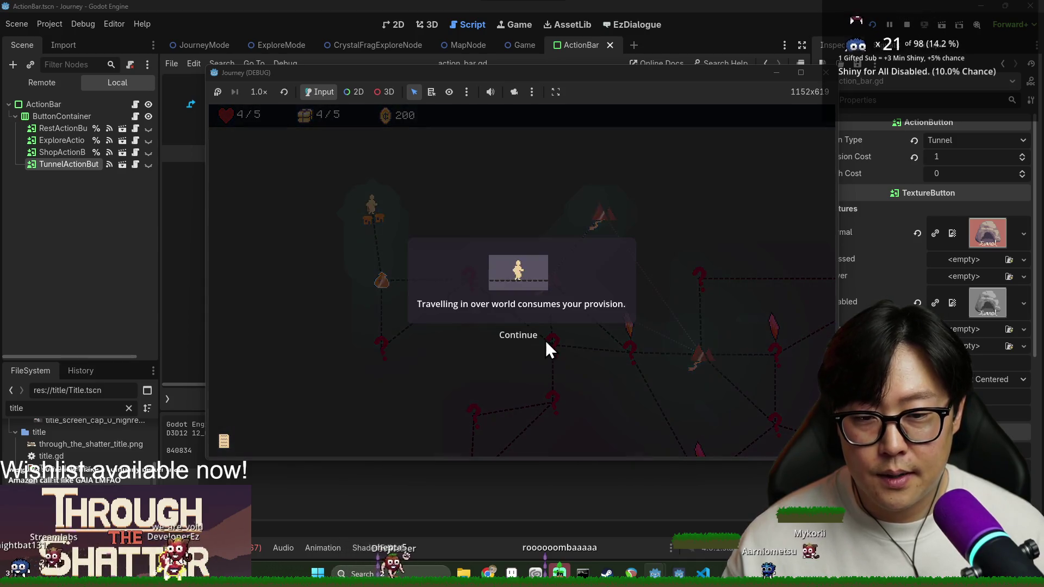
{"action": "left_click", "coordinate": [520, 336]}
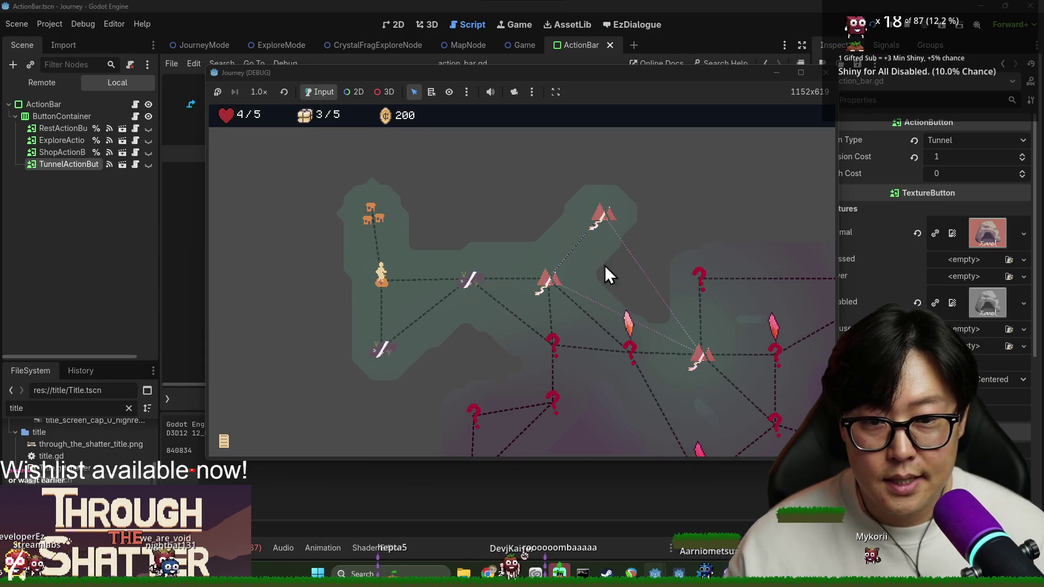
{"action": "left_click", "coordinate": [903, 25]}
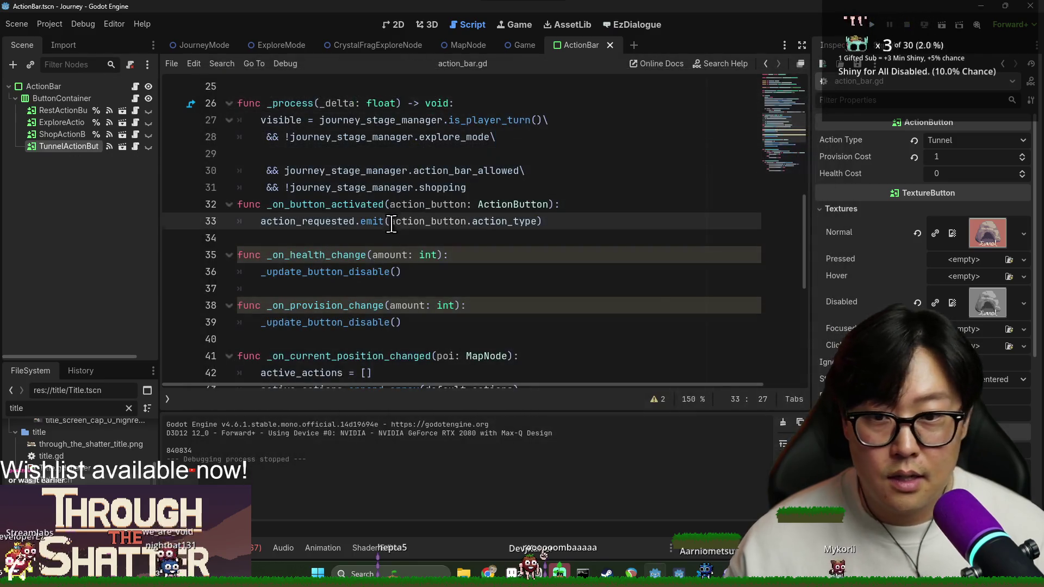
Step: Search journey_mode.gd for 'initi' and jump to the _initialize_game_stat definition
{"action": "left_click", "coordinate": [202, 44]}
{"action": "left_click", "coordinate": [591, 187]}
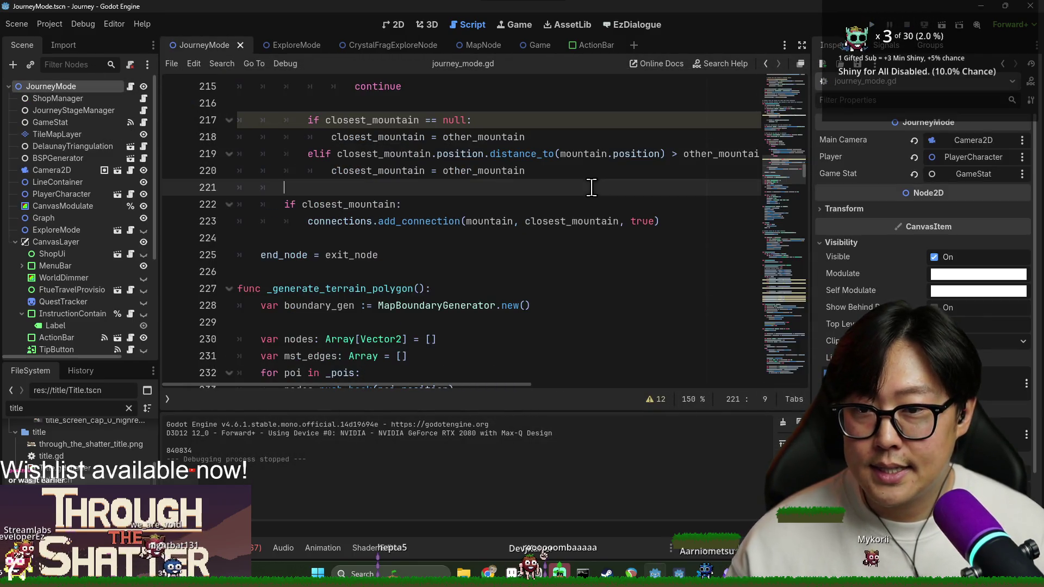
{"action": "key", "text": "ctrl+f"}
{"action": "type", "text": "inti"}
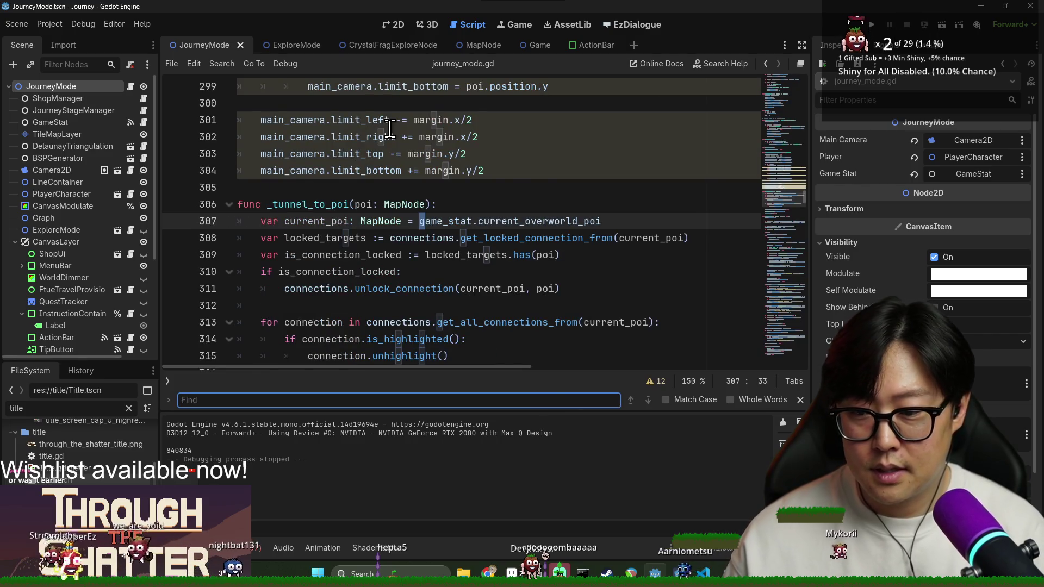
{"action": "key", "text": "BackSpace"}
{"action": "key", "text": "BackSpace"}
{"action": "key", "text": "BackSpace"}
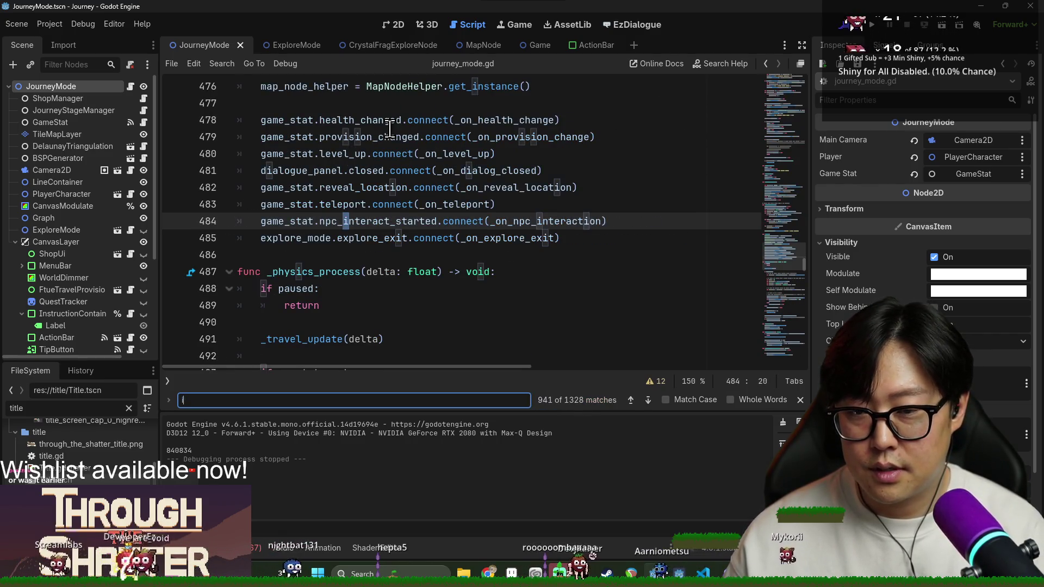
{"action": "key", "text": "BackSpace"}
{"action": "type", "text": "player_ini"}
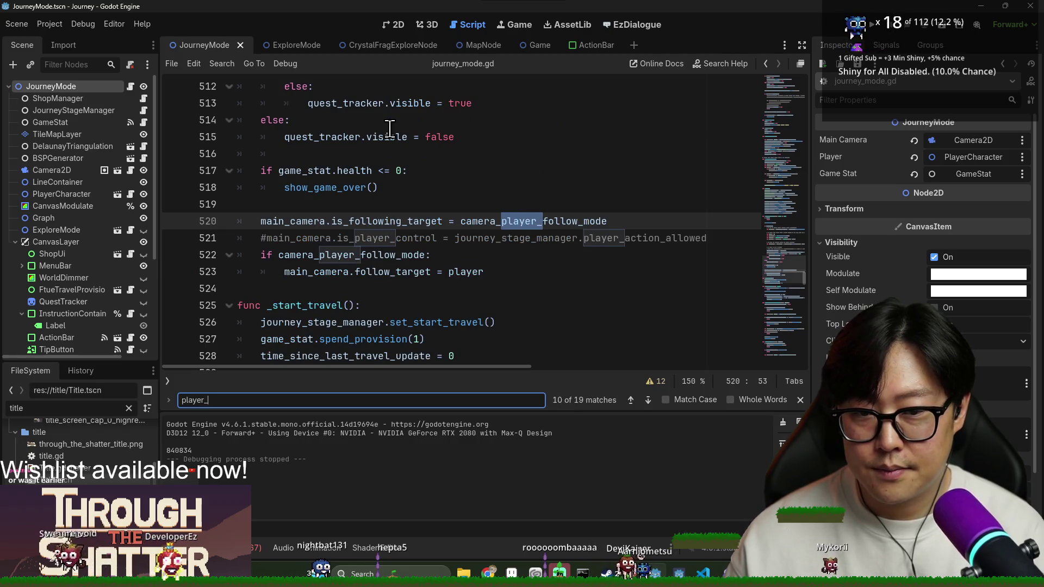
{"action": "key", "text": "ctrl+a"}
{"action": "type", "text": "initi"}
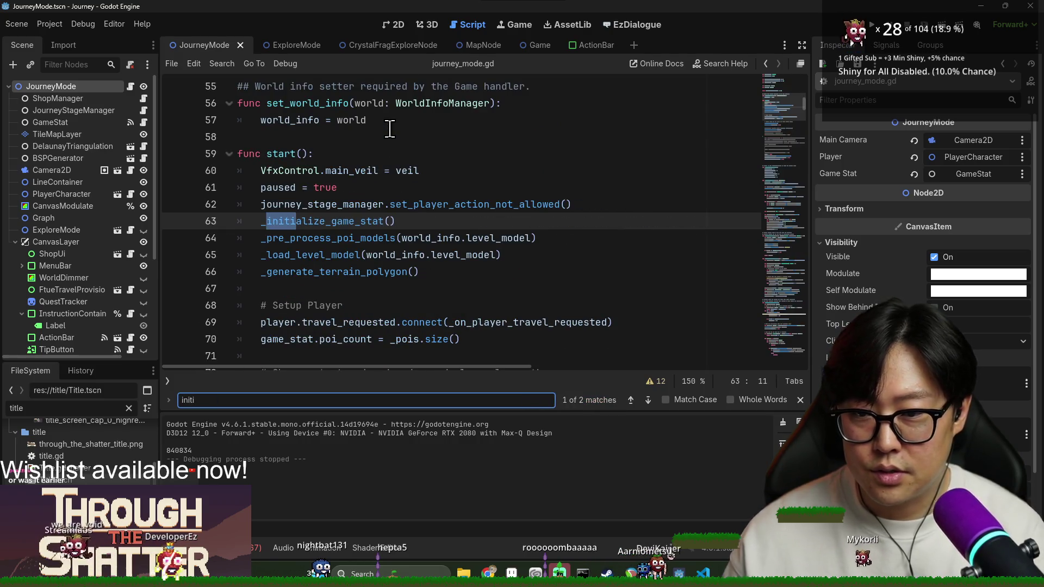
{"action": "left_click", "coordinate": [345, 222], "text": "ctrl"}
Step: Set game_stat.provision on line 105 to 1 and save journey_mode.gd
{"action": "scroll", "coordinate": [372, 154], "scroll_direction": "down", "scroll_amount": 2}
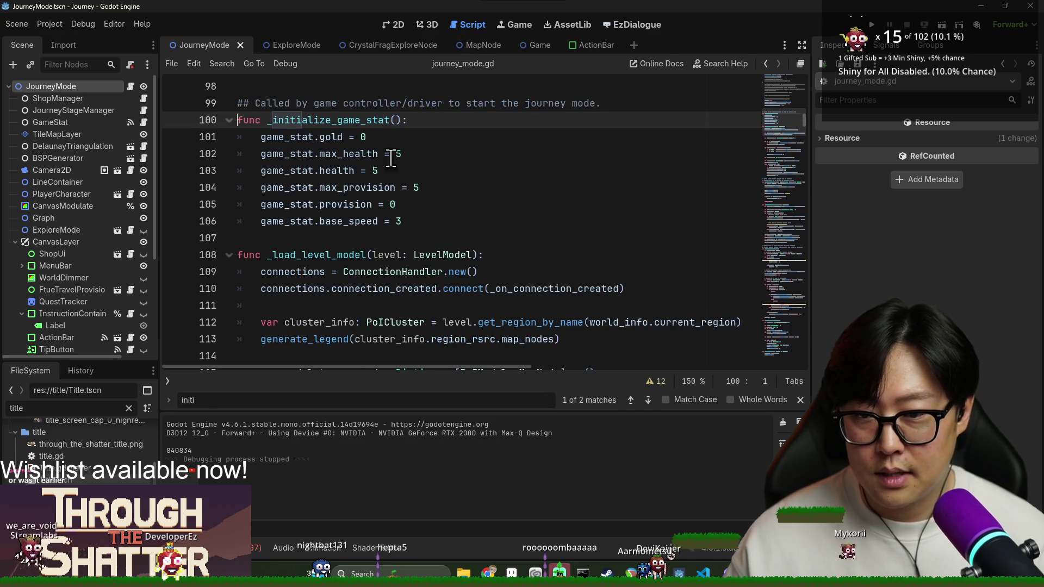
{"action": "left_click", "coordinate": [397, 205]}
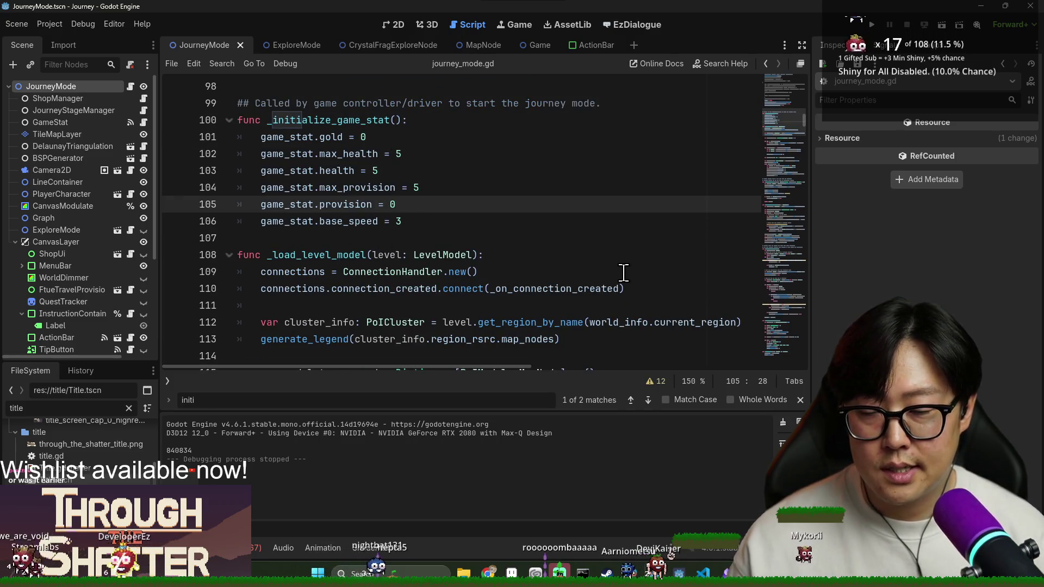
{"action": "key", "text": "BackSpace"}
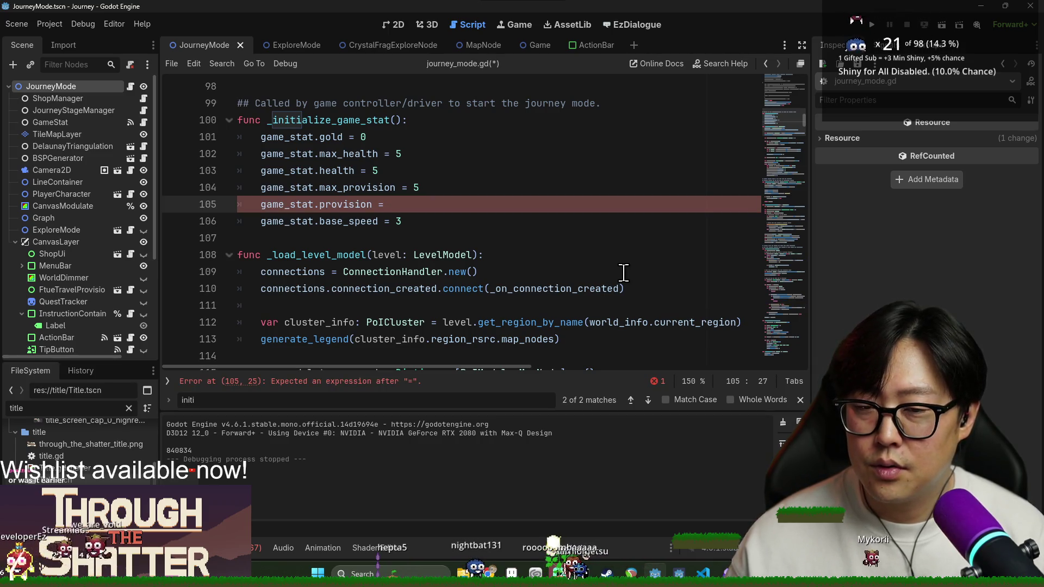
{"action": "type", "text": "1"}
{"action": "left_click", "coordinate": [406, 188]}
{"action": "key", "text": "ctrl+s"}
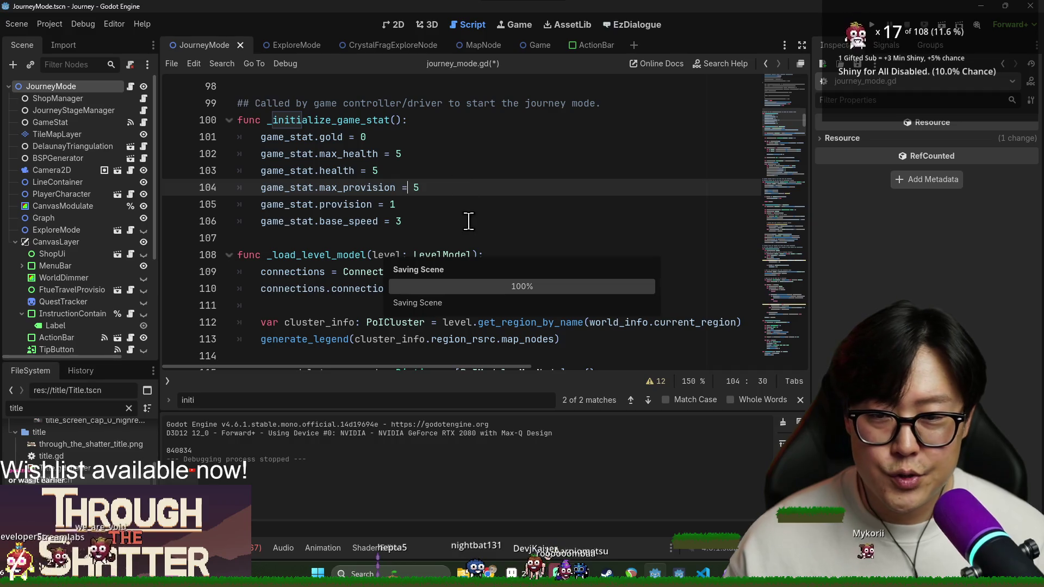
{"action": "key", "text": "Up"}
{"action": "key", "text": "Up"}
{"action": "key", "text": "Up"}
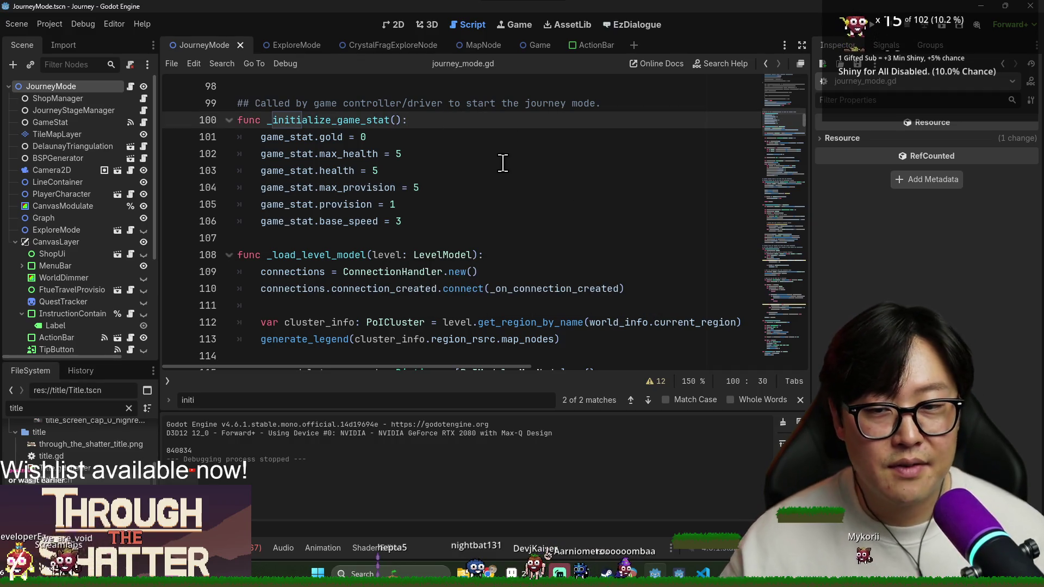
{"action": "left_click", "coordinate": [415, 197]}
{"action": "key", "text": "ctrl+s"}
{"action": "left_click", "coordinate": [558, 187]}
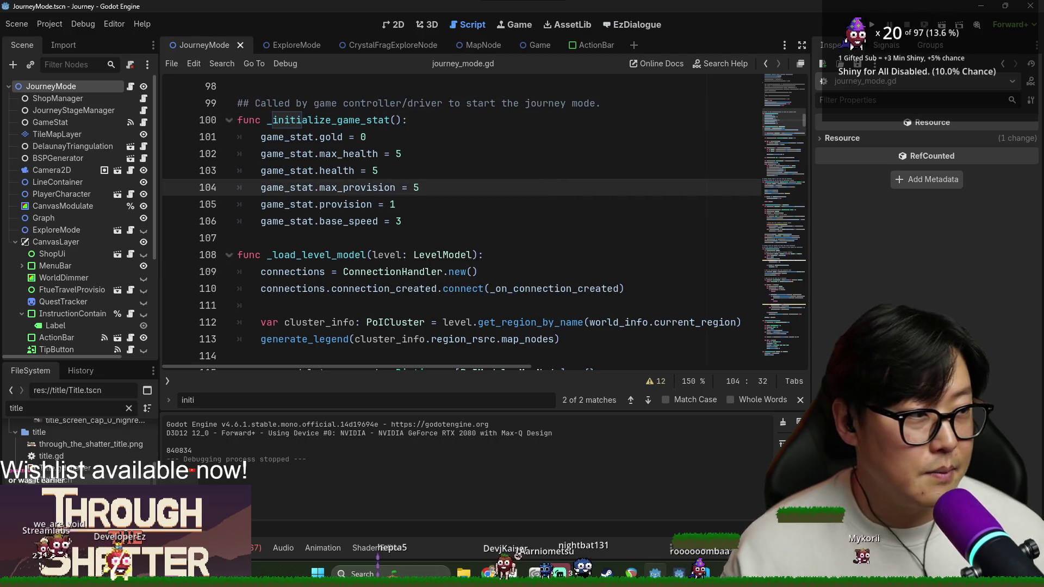
{"action": "key", "text": "ctrl+s"}
{"action": "left_click", "coordinate": [549, 170]}
{"action": "key", "text": "ctrl+f"}
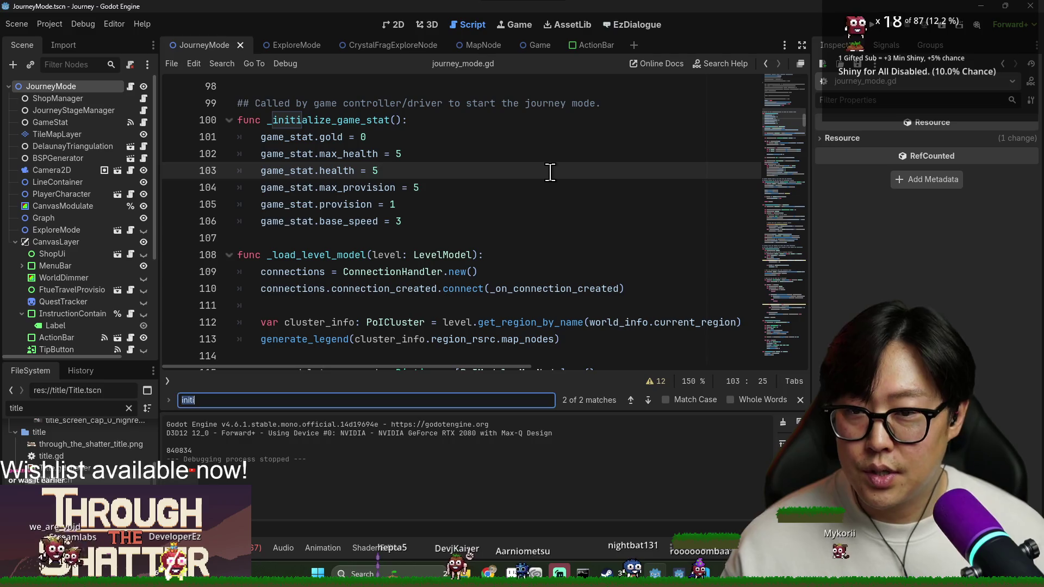
{"action": "type", "text": "["}
{"action": "key", "text": "BackSpace"}
{"action": "type", "text": "poi"}
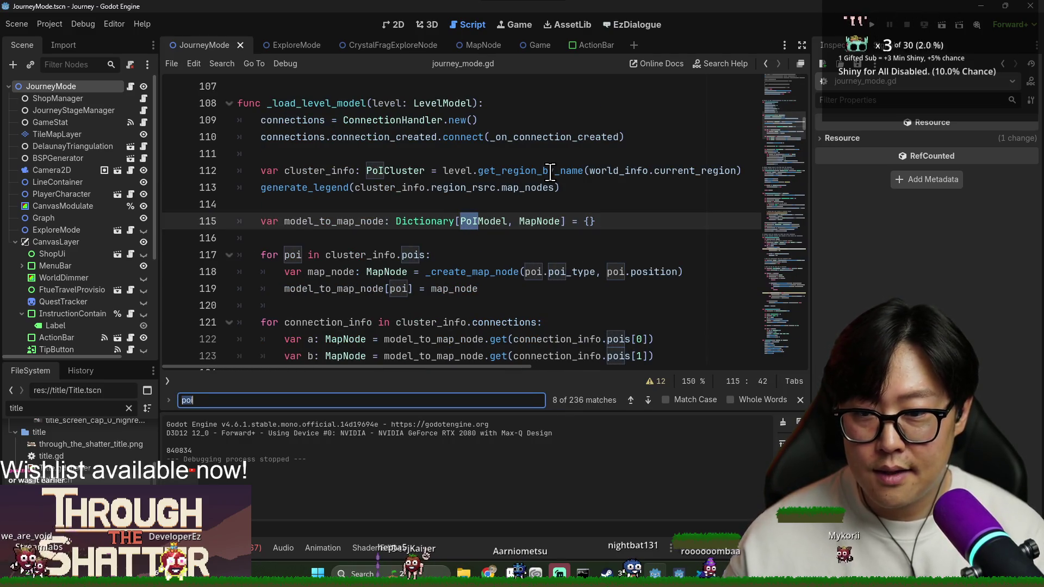
{"action": "type", "text": "move_to_"}
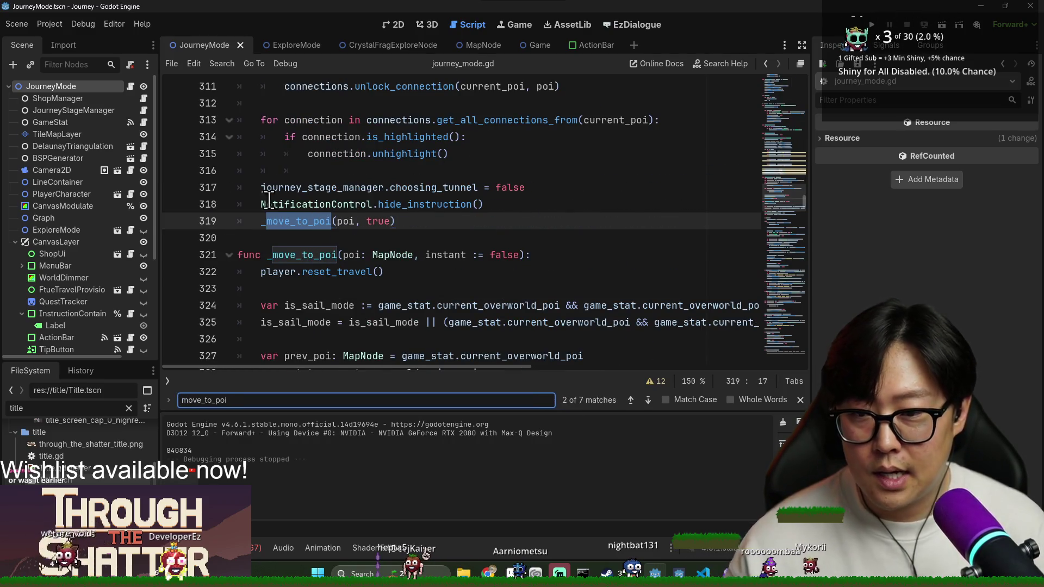
{"action": "left_click", "coordinate": [297, 221], "text": "ctrl"}
{"action": "scroll", "coordinate": [359, 247], "scroll_direction": "down", "scroll_amount": 10}
{"action": "scroll", "coordinate": [380, 246], "scroll_direction": "down", "scroll_amount": 5}
{"action": "scroll", "coordinate": [370, 250], "scroll_direction": "up", "scroll_amount": 3}
{"action": "left_click", "coordinate": [351, 272]}
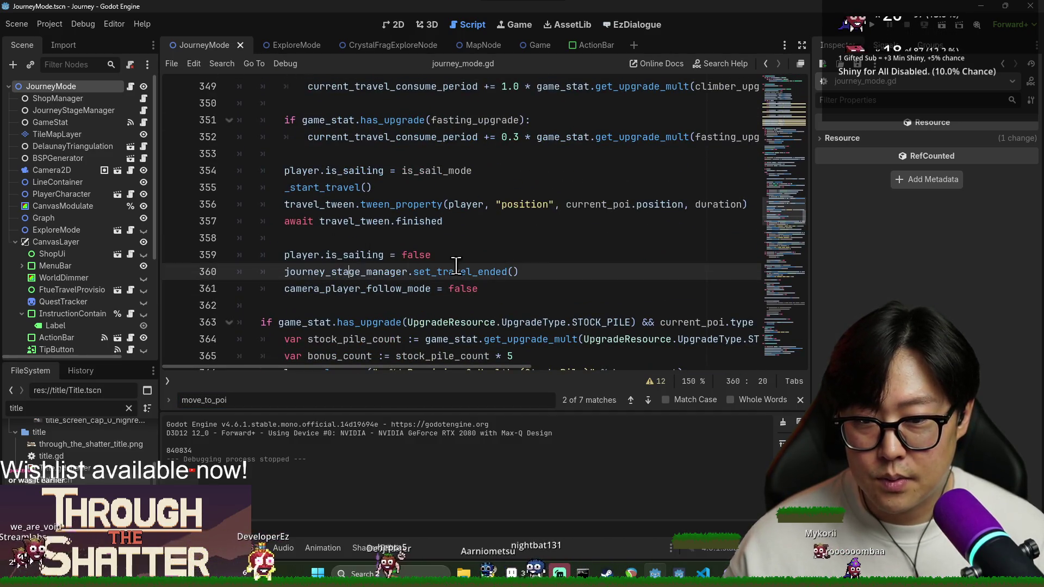
{"action": "left_click", "coordinate": [516, 258]}
{"action": "scroll", "coordinate": [467, 300], "scroll_direction": "up", "scroll_amount": 2}
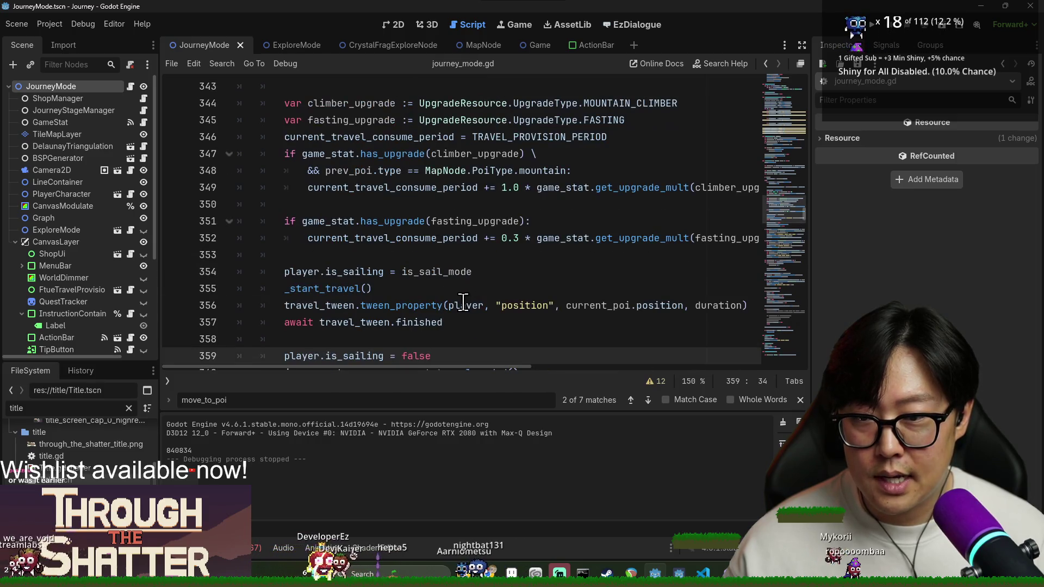
{"action": "scroll", "coordinate": [362, 133], "scroll_direction": "down", "scroll_amount": 1}
{"action": "double_click", "coordinate": [328, 235]}
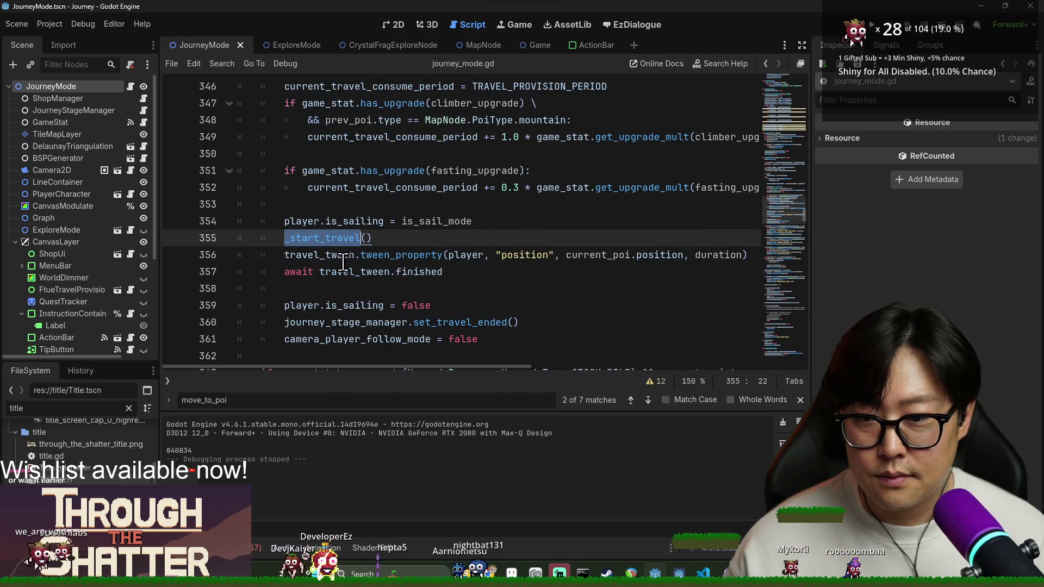
{"action": "double_click", "coordinate": [313, 255]}
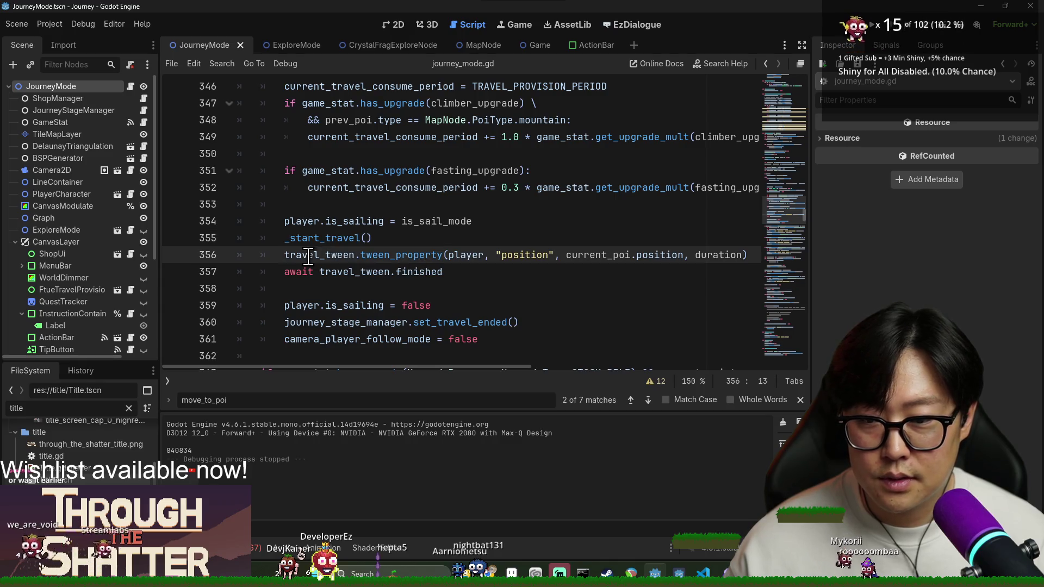
{"action": "left_click", "coordinate": [453, 239]}
{"action": "left_click", "coordinate": [354, 274]}
{"action": "double_click", "coordinate": [353, 272]}
{"action": "double_click", "coordinate": [418, 272]}
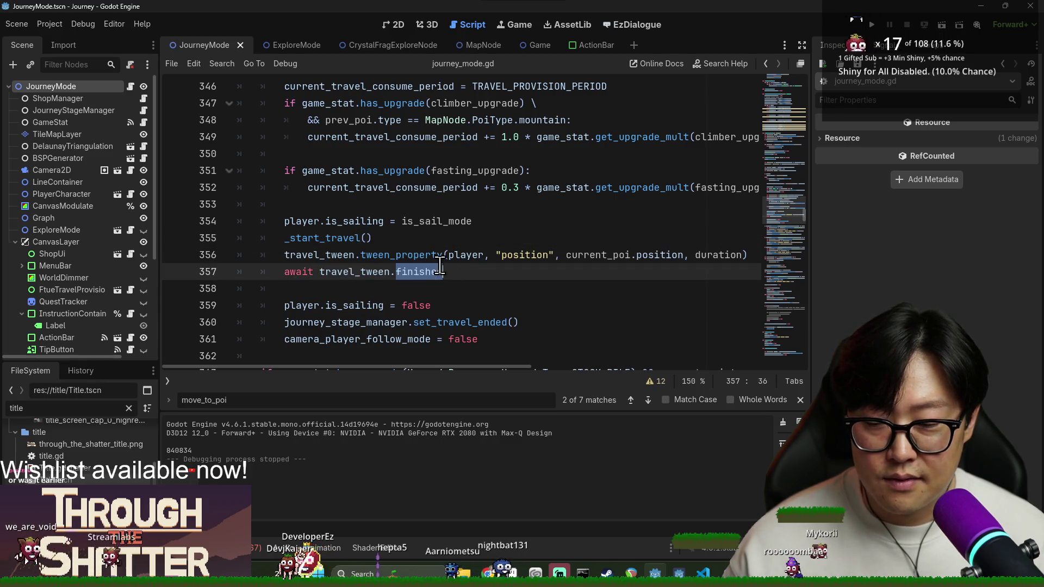
{"action": "scroll", "coordinate": [274, 249], "scroll_direction": "down", "scroll_amount": 1}
{"action": "scroll", "coordinate": [304, 247], "scroll_direction": "down", "scroll_amount": 9}
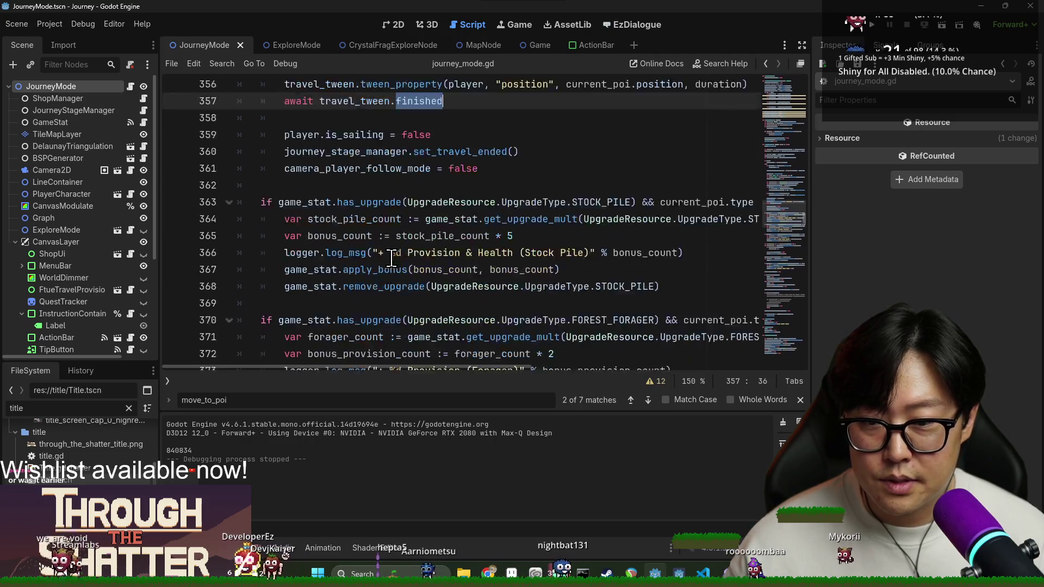
{"action": "double_click", "coordinate": [327, 187]}
{"action": "scroll", "coordinate": [326, 187], "scroll_direction": "down", "scroll_amount": 4}
{"action": "double_click", "coordinate": [302, 187]}
{"action": "scroll", "coordinate": [343, 179], "scroll_direction": "down", "scroll_amount": 4}
{"action": "scroll", "coordinate": [343, 179], "scroll_direction": "up", "scroll_amount": 1}
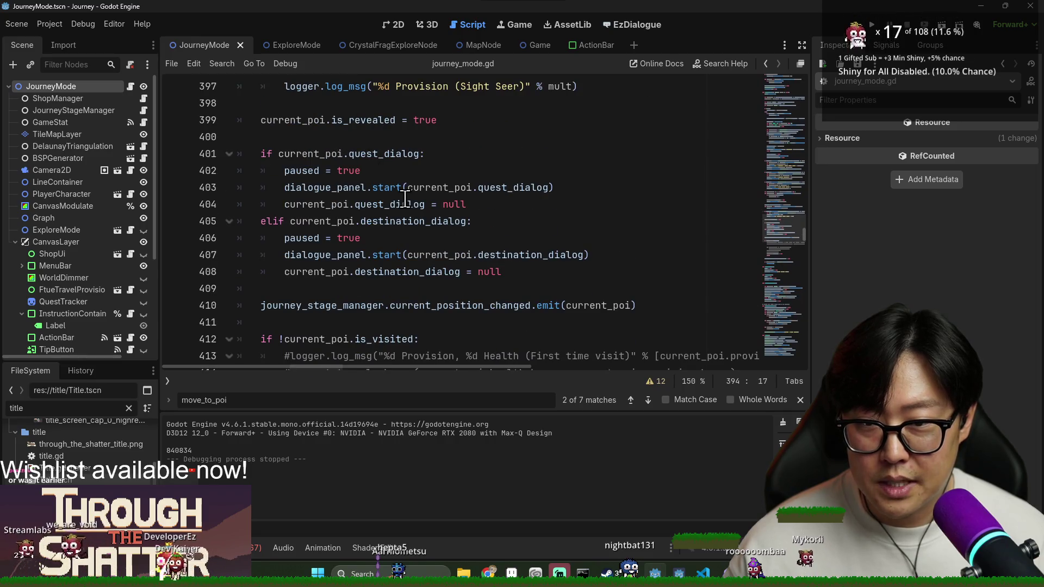
{"action": "double_click", "coordinate": [381, 154]}
{"action": "double_click", "coordinate": [315, 221]}
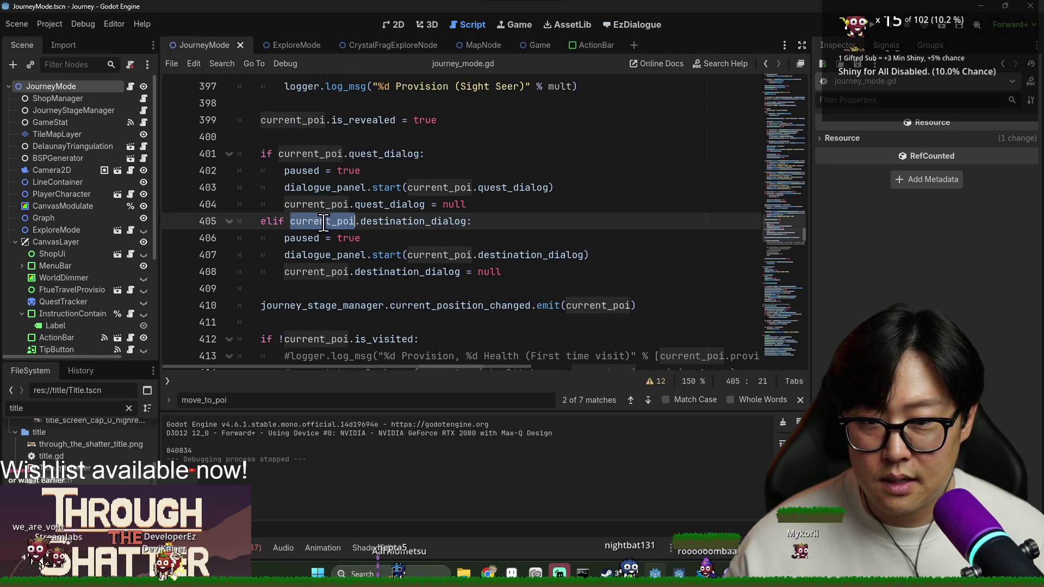
{"action": "double_click", "coordinate": [423, 221]}
{"action": "double_click", "coordinate": [325, 271]}
{"action": "scroll", "coordinate": [413, 239], "scroll_direction": "down", "scroll_amount": 2}
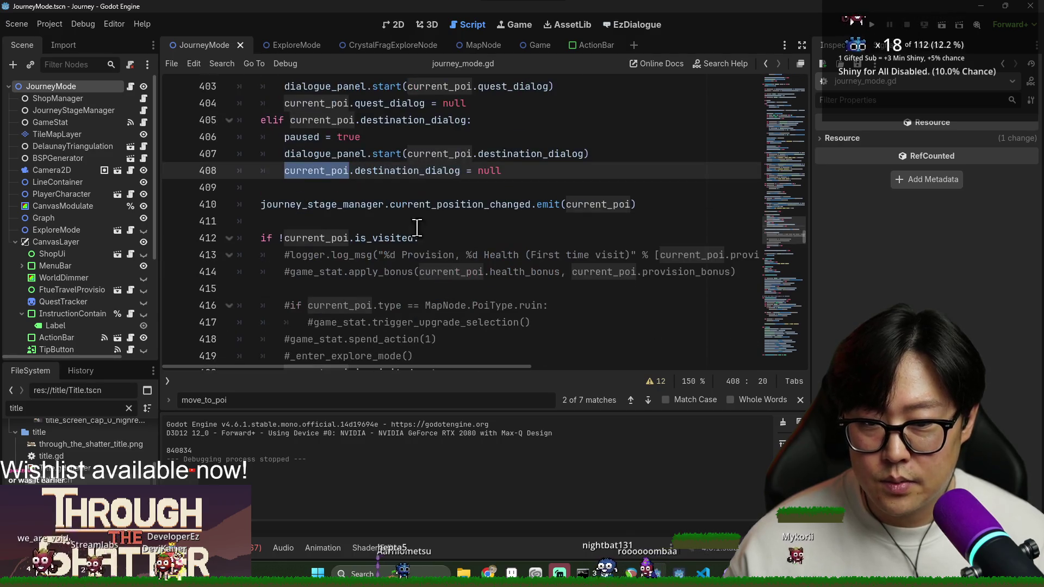
{"action": "double_click", "coordinate": [415, 204]}
{"action": "double_click", "coordinate": [375, 205]}
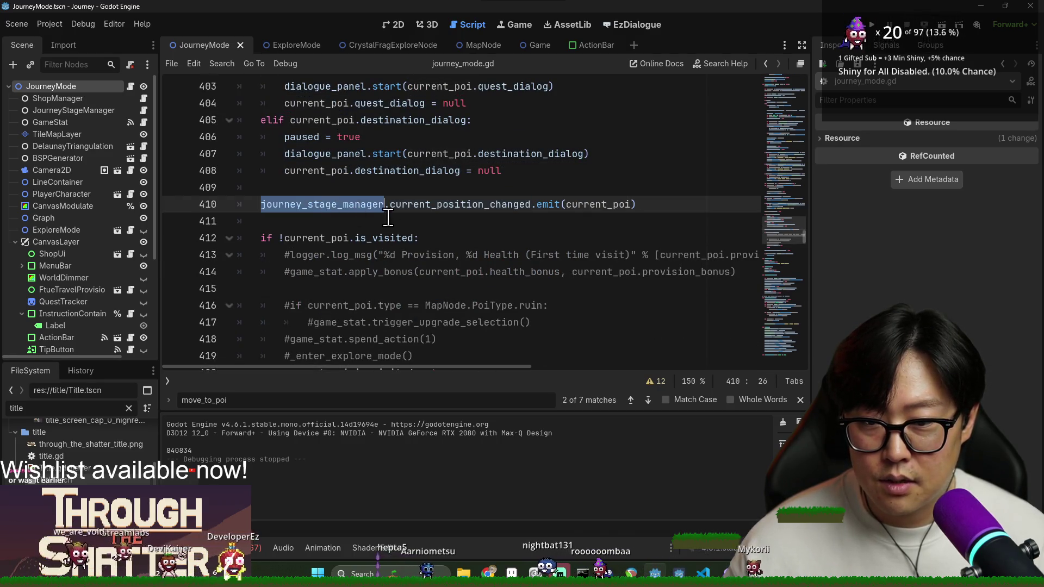
{"action": "scroll", "coordinate": [383, 217], "scroll_direction": "down", "scroll_amount": 2}
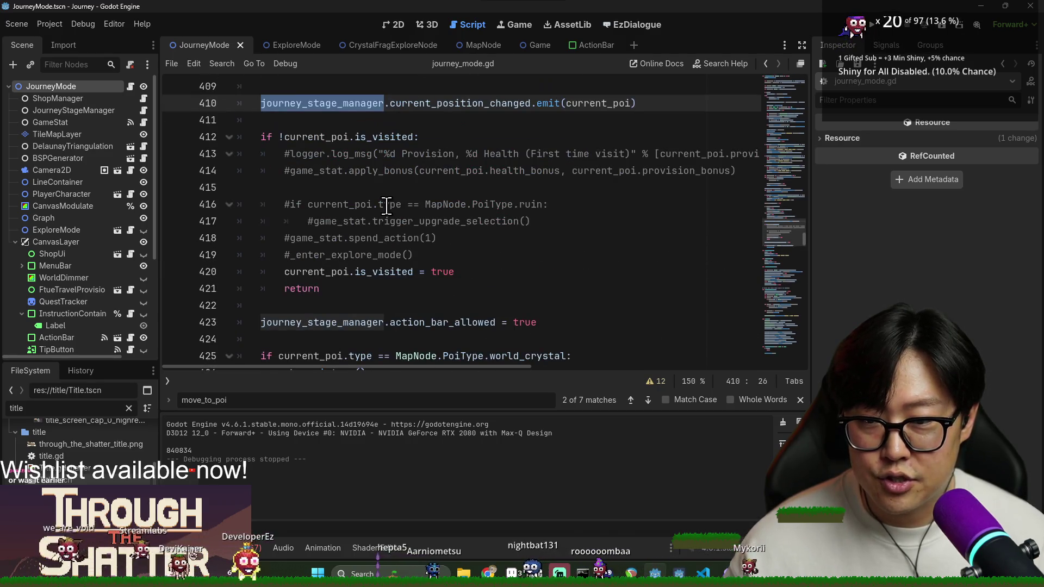
{"action": "left_click", "coordinate": [314, 256]}
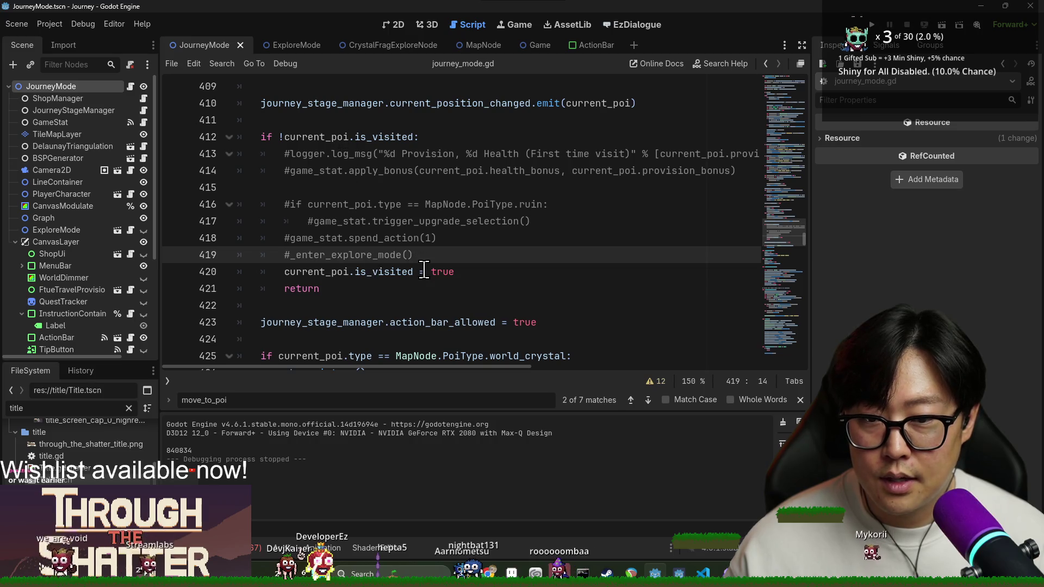
{"action": "left_click", "coordinate": [477, 271]}
Step: Add 'journey_stage_manager.action_bar_allowed = true' after line 420, before the return, and save
{"action": "key", "text": "Return"}
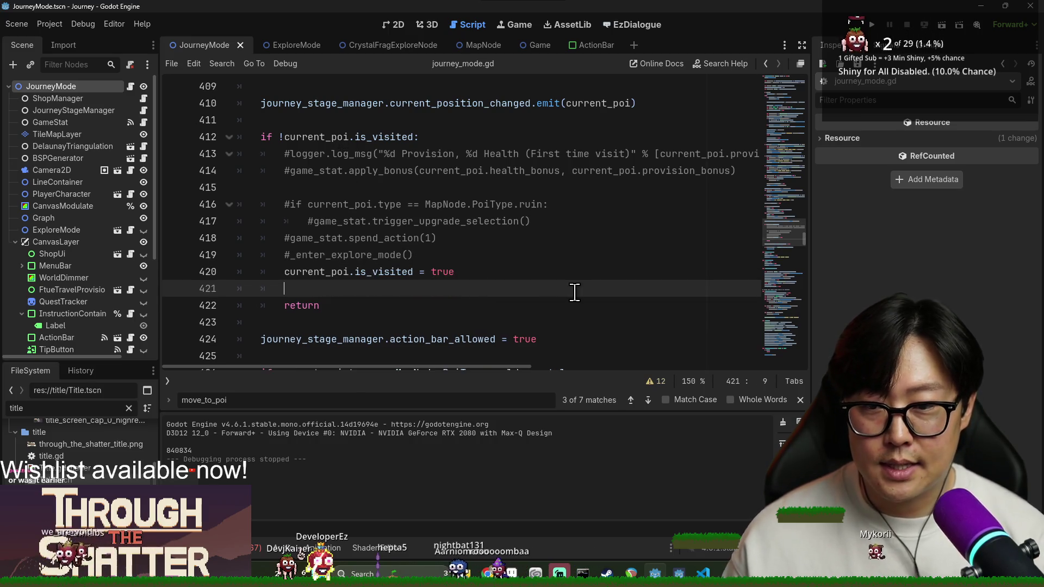
{"action": "type", "text": "journ"}
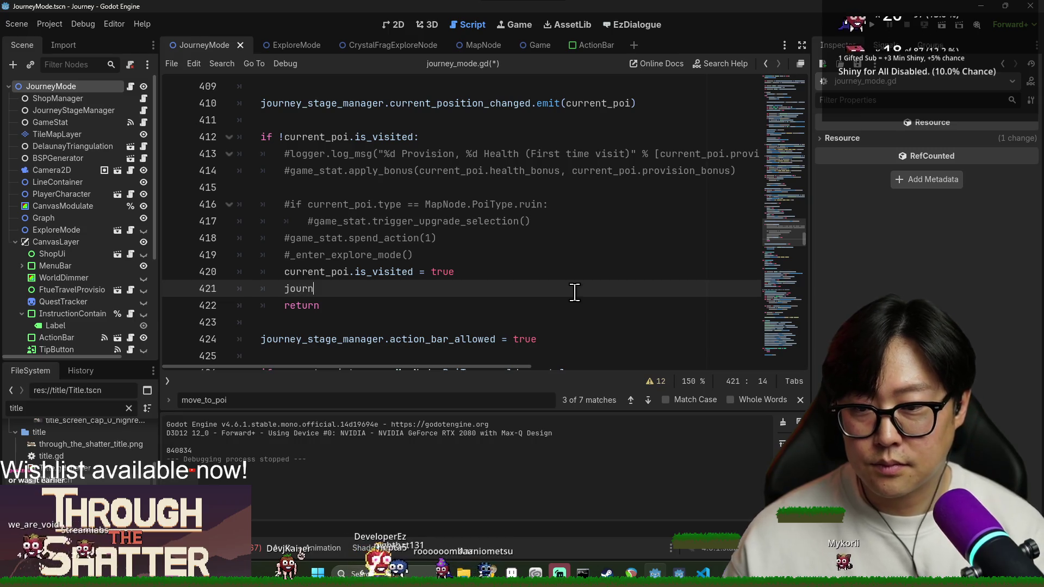
{"action": "key", "text": "Return"}
{"action": "type", "text": ".actio"}
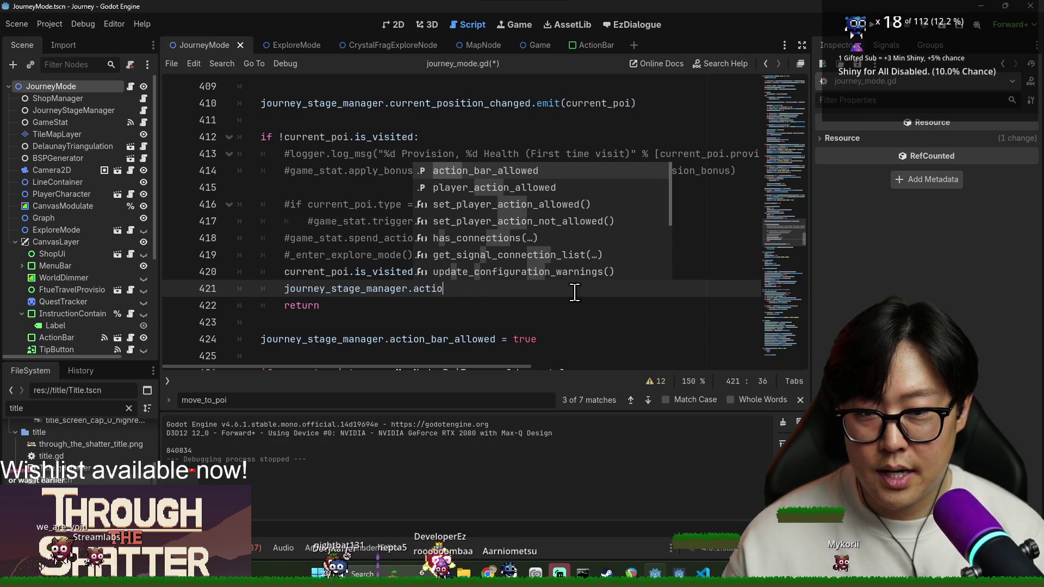
{"action": "key", "text": "Return"}
{"action": "type", "text": "= true"}
{"action": "key", "text": "ctrl+s"}
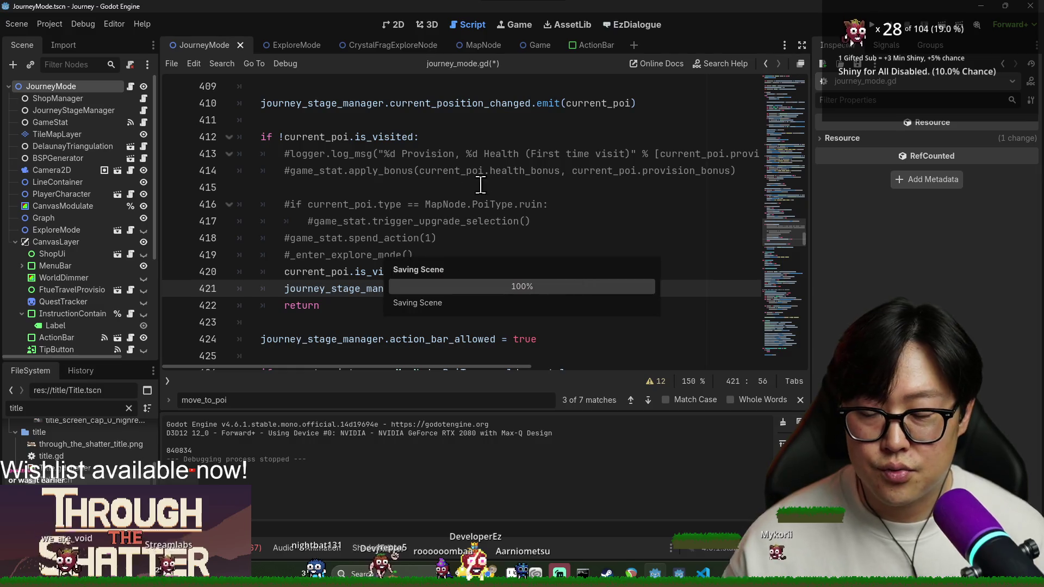
{"action": "left_click", "coordinate": [639, 200]}
{"action": "left_click", "coordinate": [592, 170]}
{"action": "key", "text": "ctrl+s"}
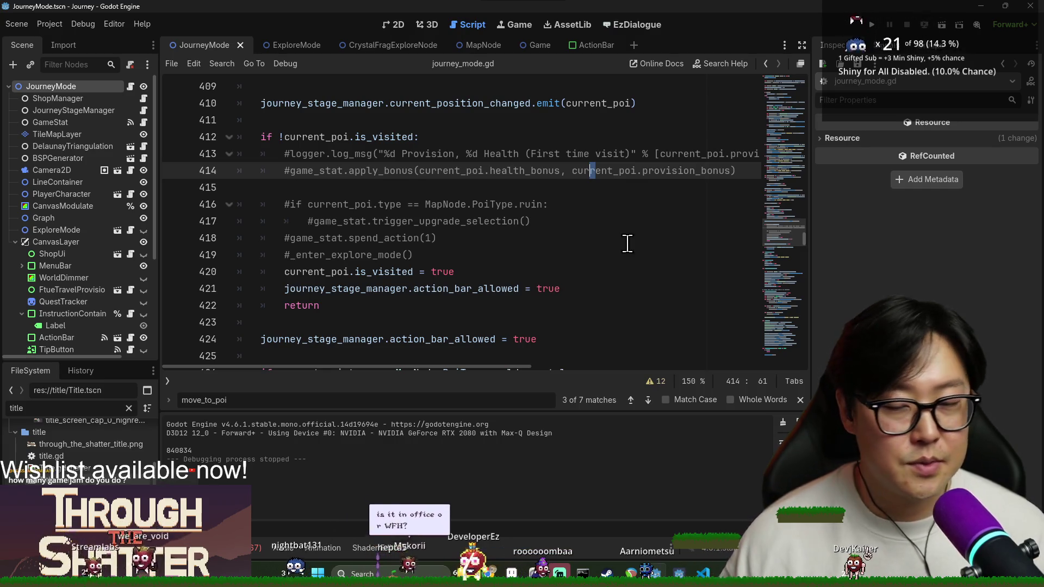
{"action": "left_click", "coordinate": [589, 224]}
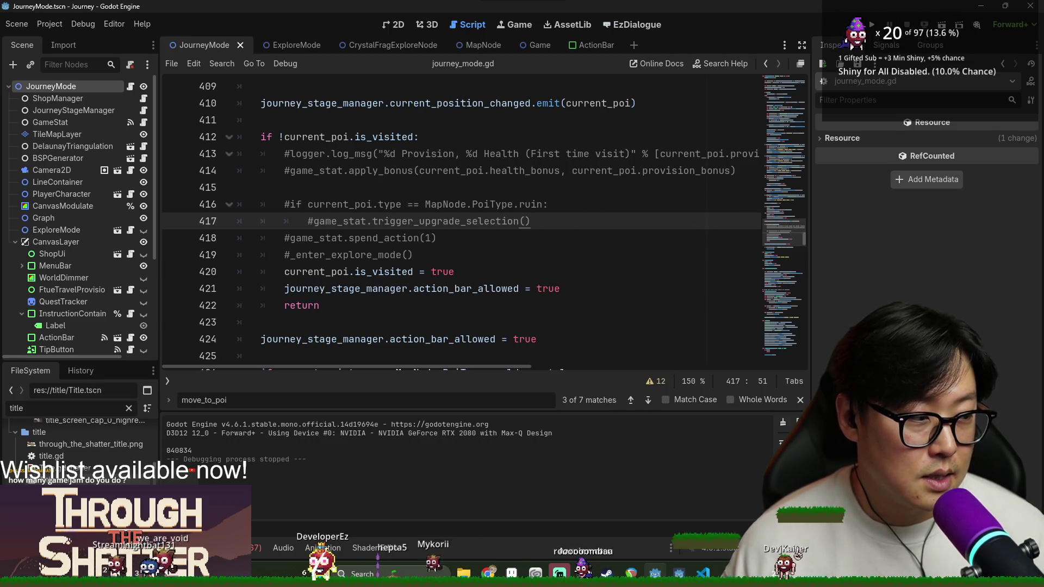
{"action": "left_click", "coordinate": [436, 248]}
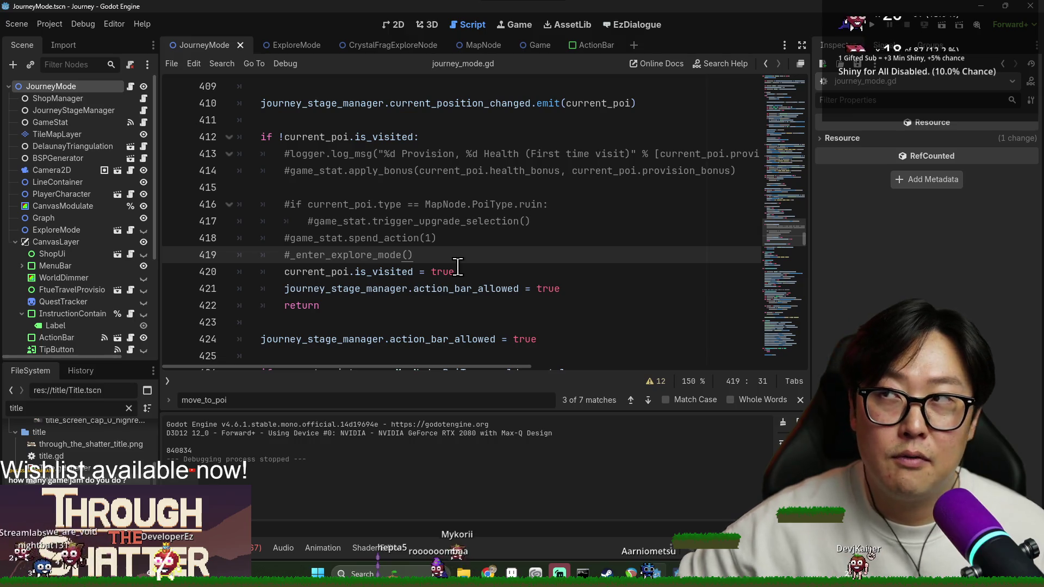
{"action": "mouse_move", "coordinate": [464, 296]}
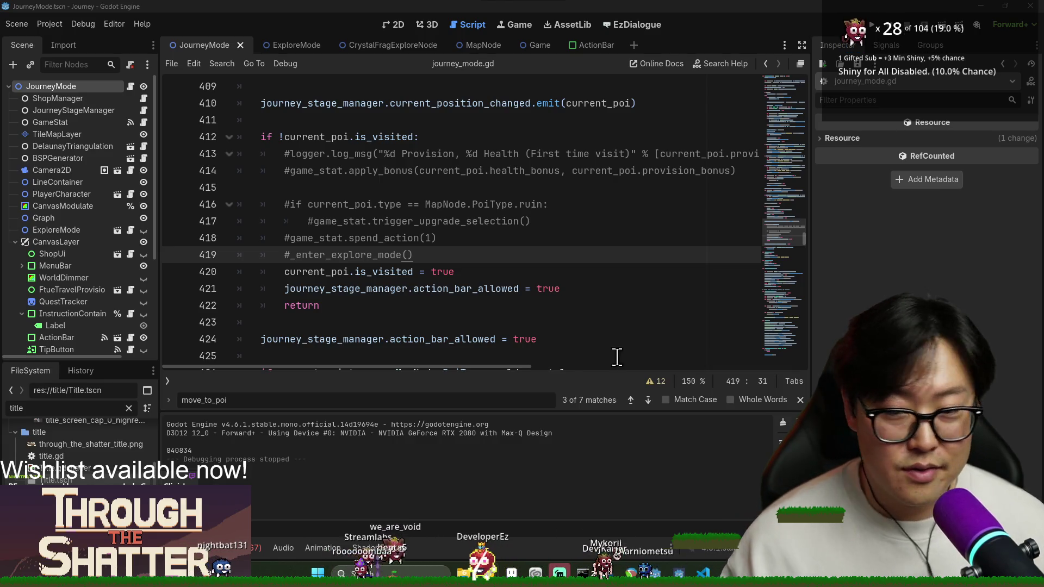
{"action": "key", "text": "alt+Tab"}
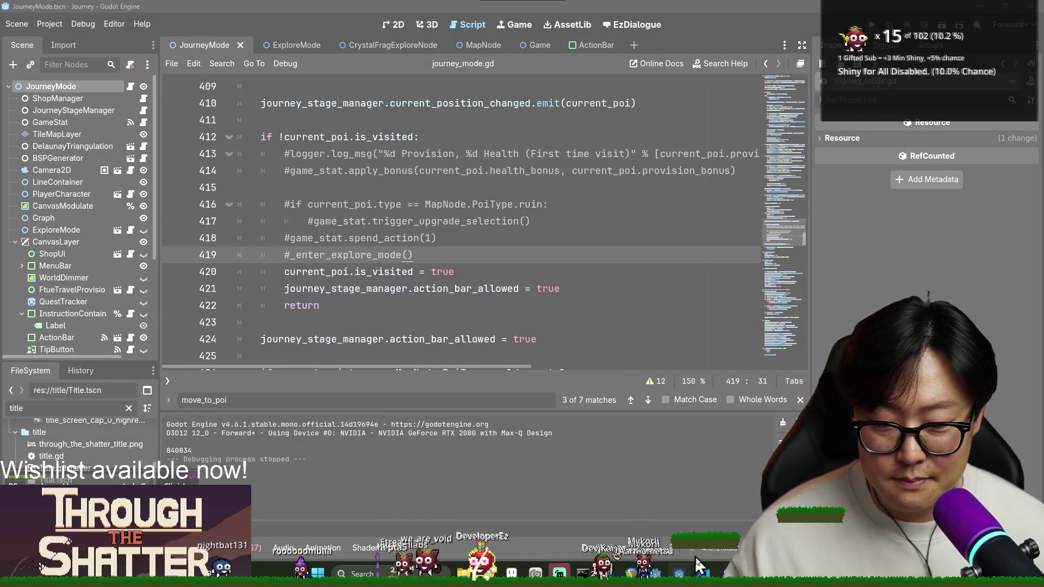
{"action": "key", "text": "alt+Tab"}
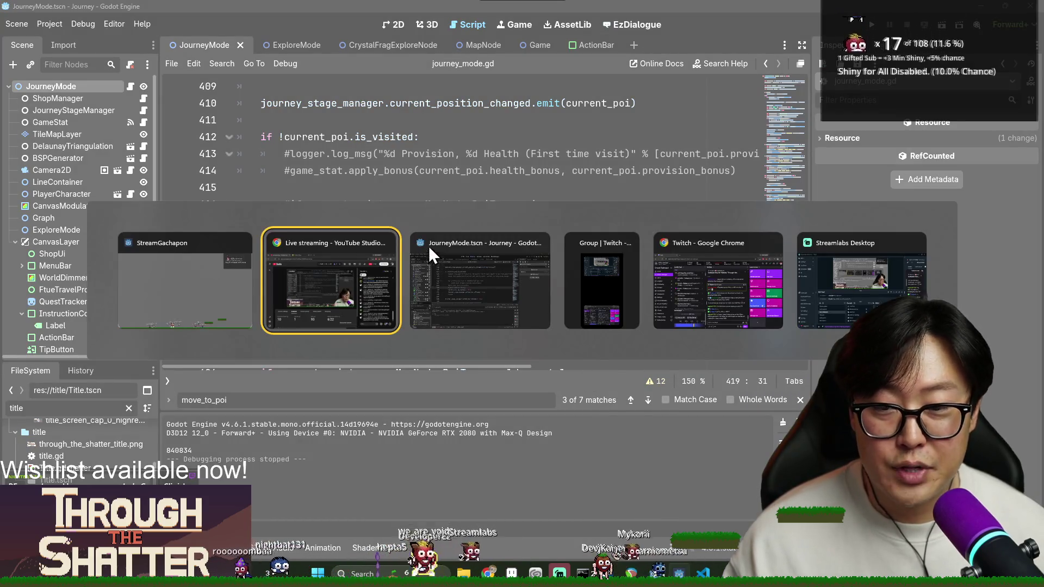
{"action": "left_click", "coordinate": [513, 300]}
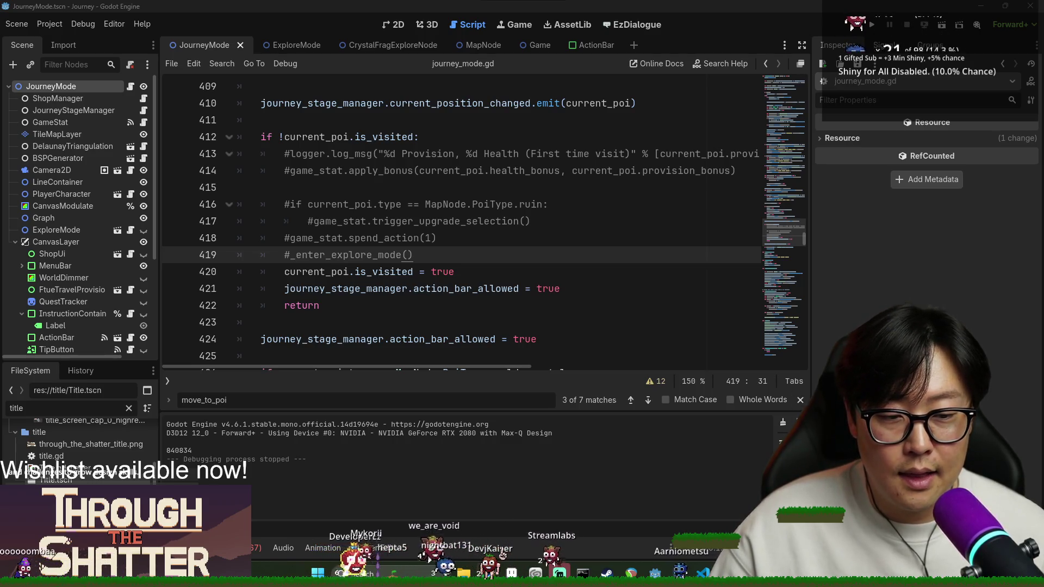
Step: Close the move_to_poi find bar with Escape
{"action": "key", "text": "Escape"}
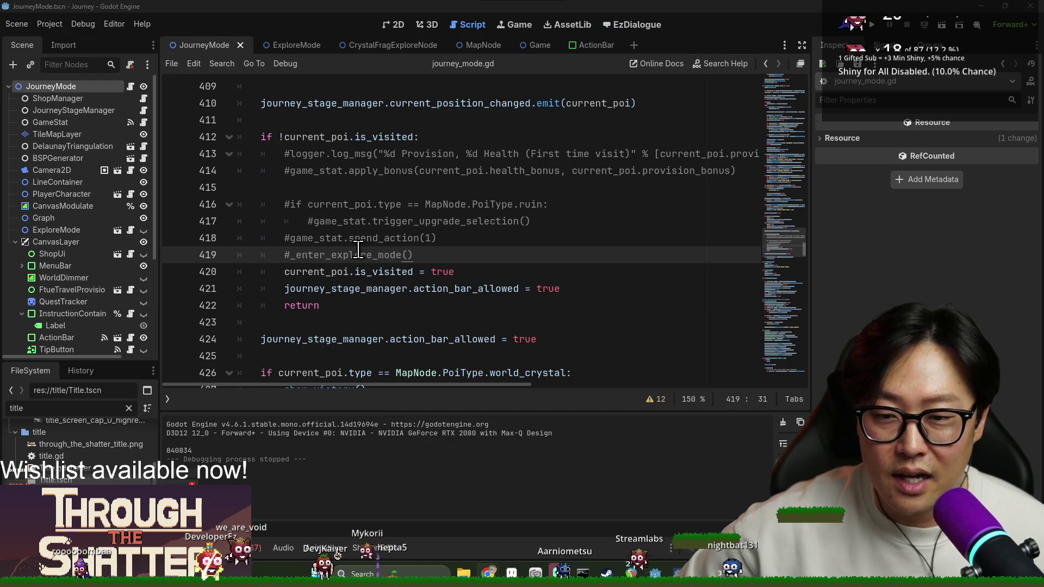
Step: Save the JourneyMode scene with Ctrl+S
{"action": "left_click", "coordinate": [478, 272]}
{"action": "key", "text": "ctrl+s"}
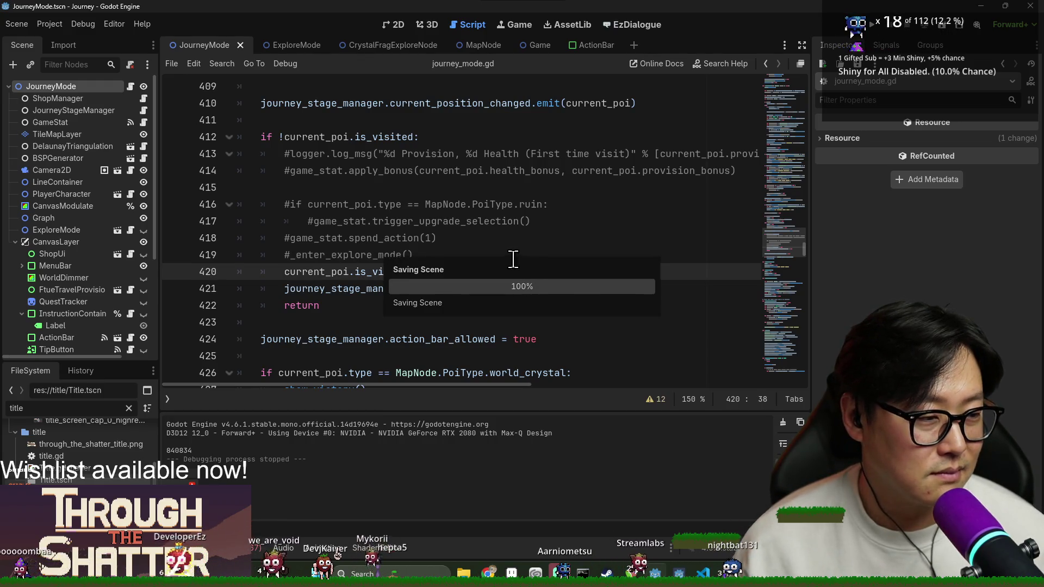
{"action": "key", "text": "ctrl+s"}
{"action": "left_click", "coordinate": [500, 339]}
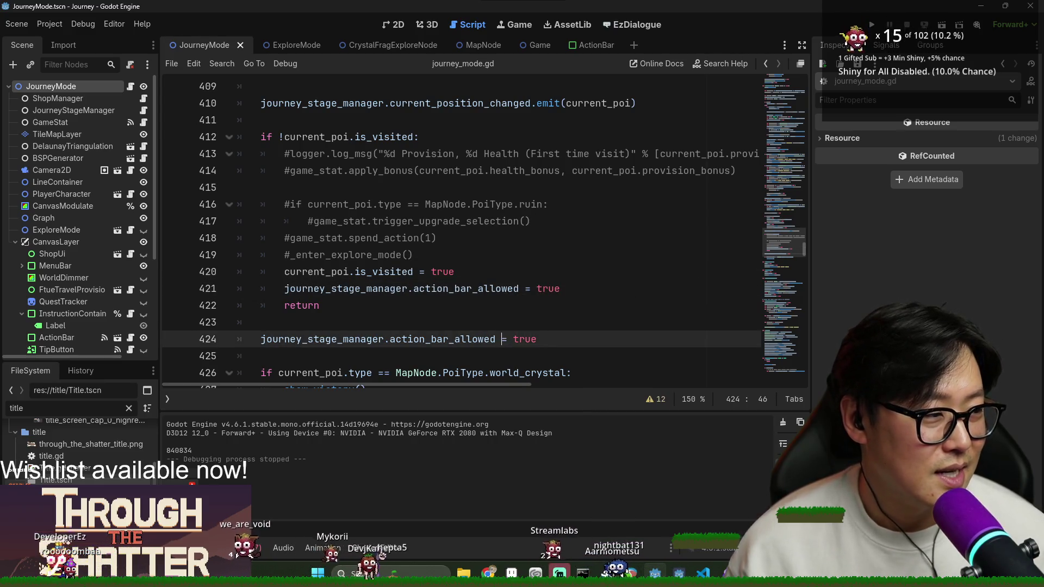
{"action": "scroll", "coordinate": [541, 250], "scroll_direction": "up", "scroll_amount": 4}
{"action": "scroll", "coordinate": [550, 263], "scroll_direction": "down", "scroll_amount": 2}
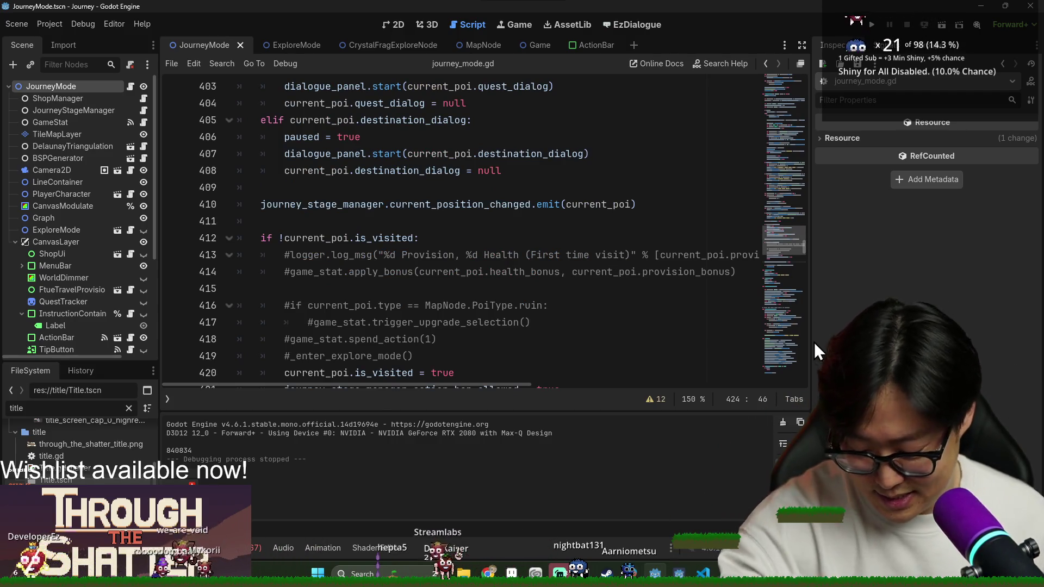
Step: Switch to the BEACN audio mixer window with Alt+Tab
{"action": "key", "text": "alt+Tab"}
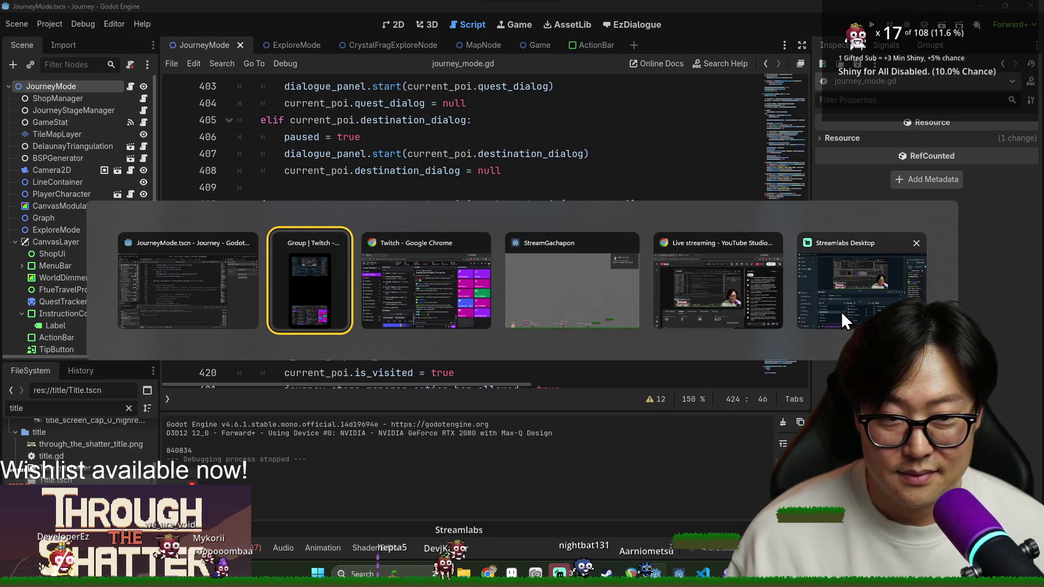
{"action": "key", "text": "Escape"}
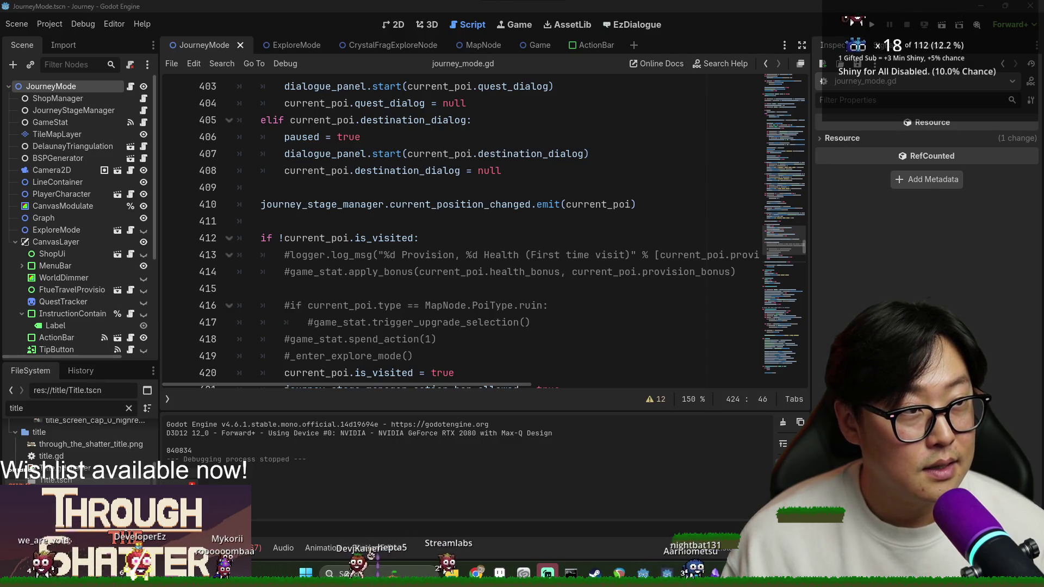
{"action": "key", "text": "alt+Tab"}
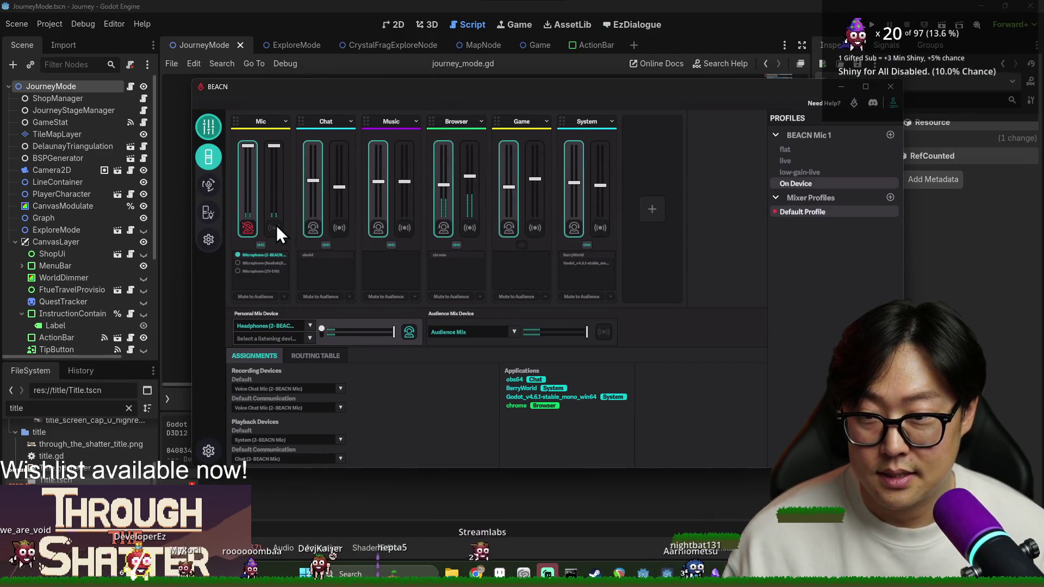
Step: Unmute the BEACN Mic channel for the audience, then close the mixer and return to Godot
{"action": "left_click", "coordinate": [274, 227]}
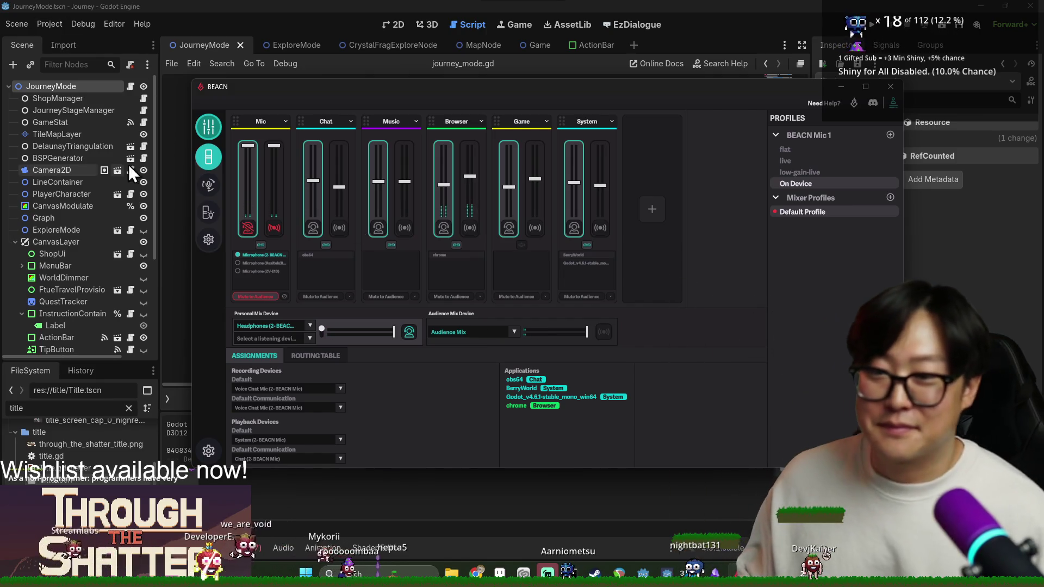
{"action": "left_click", "coordinate": [272, 227]}
{"action": "left_click", "coordinate": [503, 4]}
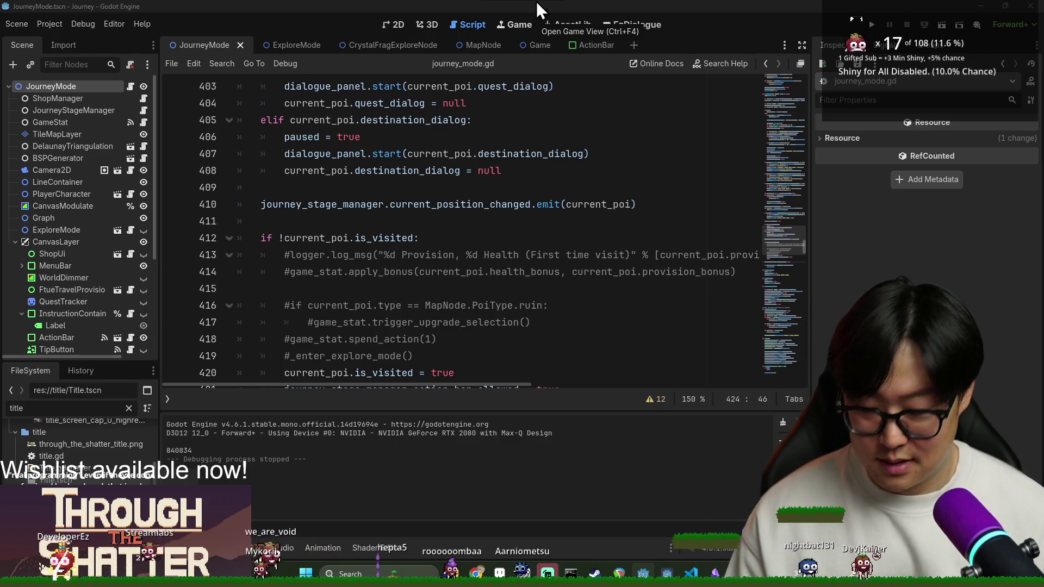
{"action": "key", "text": "alt+Tab"}
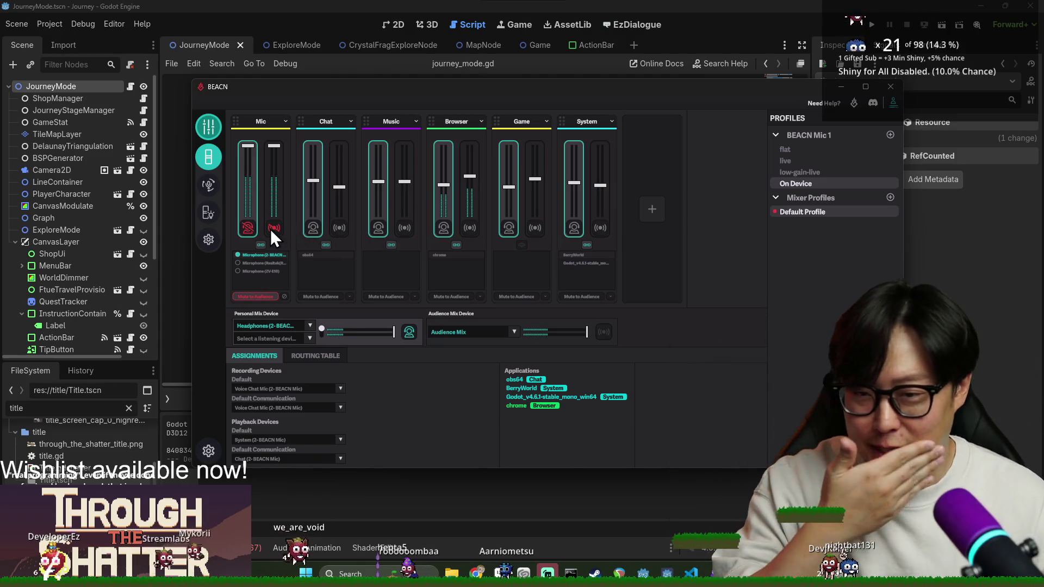
{"action": "left_click", "coordinate": [271, 229]}
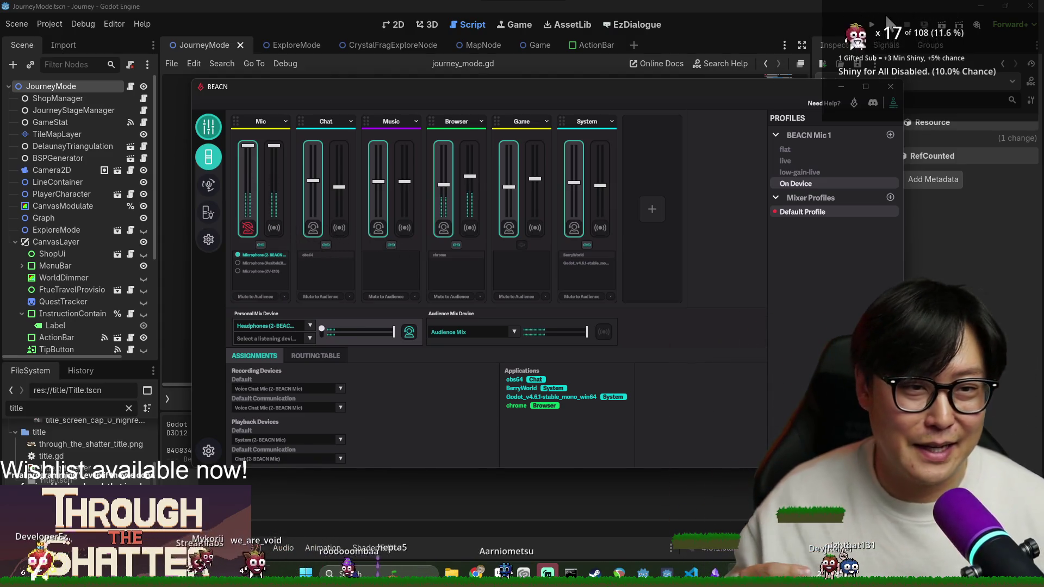
{"action": "left_click", "coordinate": [888, 99]}
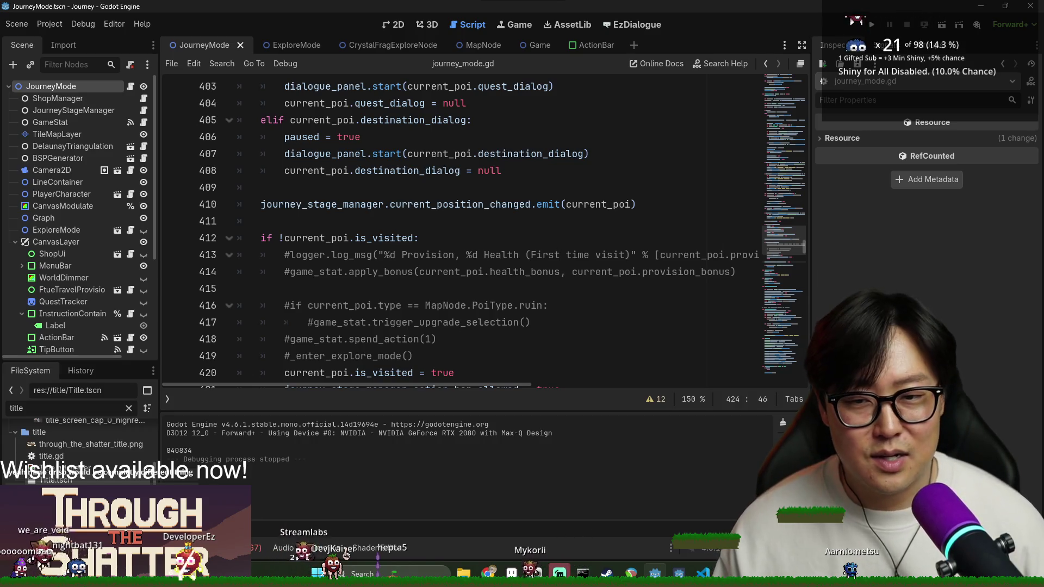
Step: Review the is_visited check on line 412 of journey_mode.gd and save the JourneyMode scene
{"action": "scroll", "coordinate": [587, 309], "scroll_direction": "down", "scroll_amount": 2}
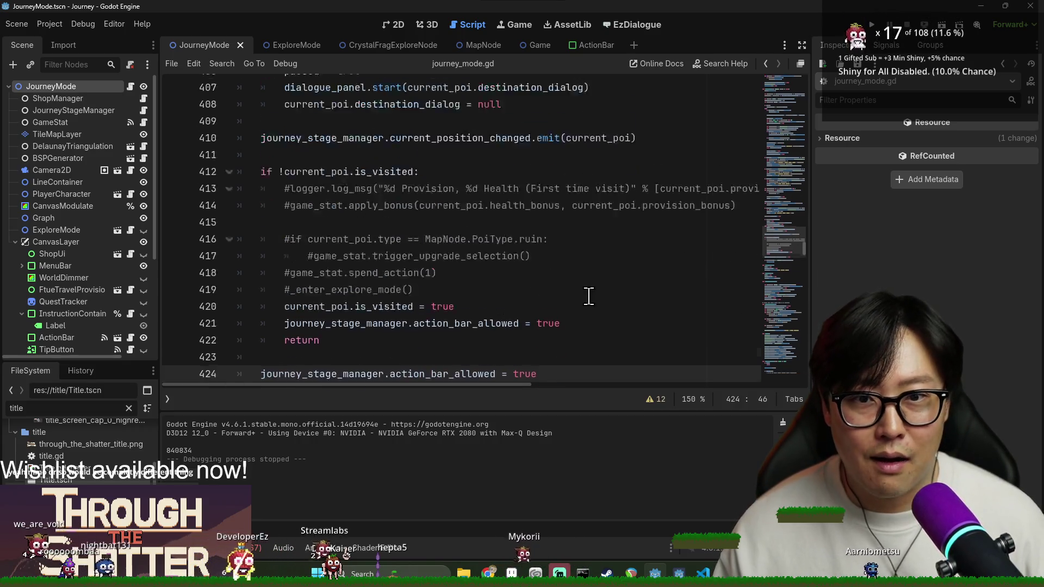
{"action": "scroll", "coordinate": [503, 324], "scroll_direction": "up", "scroll_amount": 1}
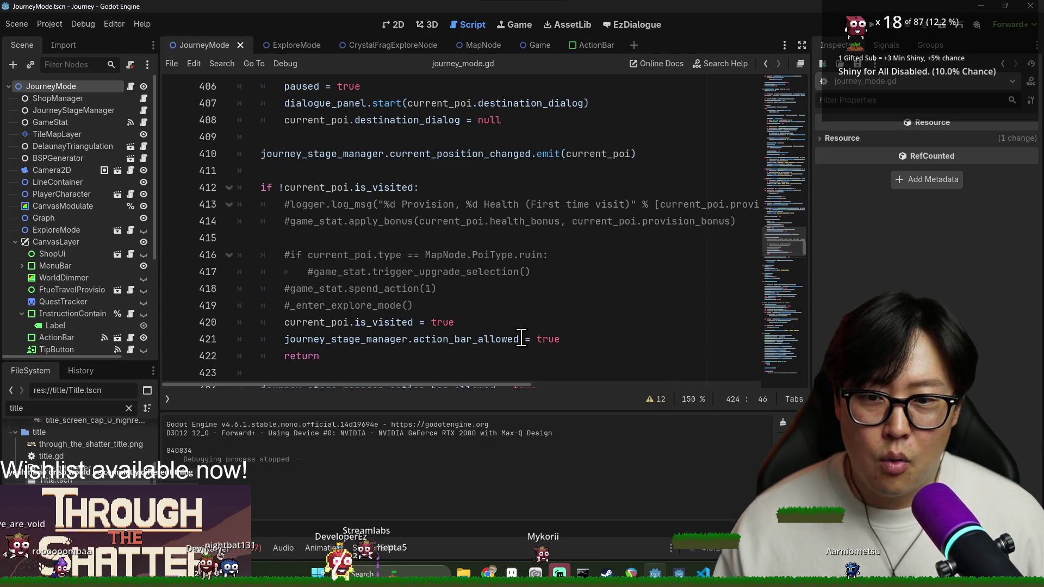
{"action": "mouse_move", "coordinate": [521, 337]}
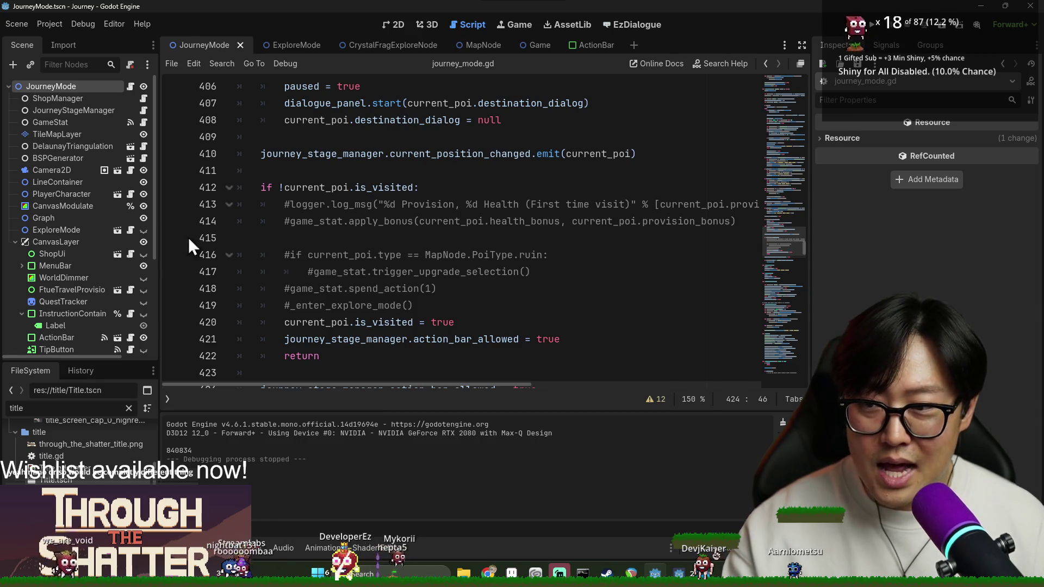
{"action": "left_click", "coordinate": [379, 189]}
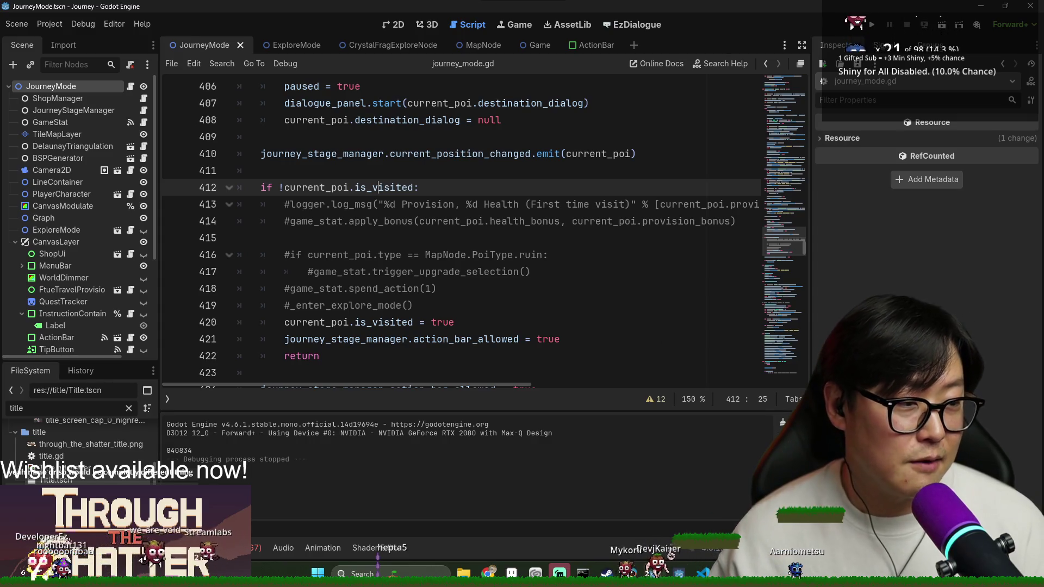
{"action": "key", "text": "ctrl+s"}
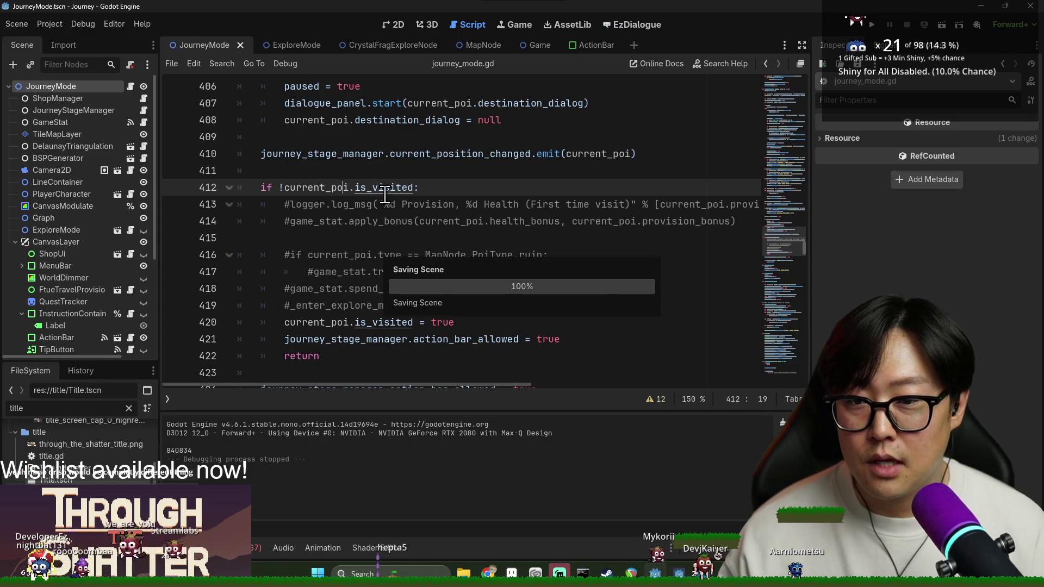
Step: Check action_bar_allowed on line 421 and save the scene again
{"action": "left_click", "coordinate": [412, 187]}
{"action": "scroll", "coordinate": [445, 288], "scroll_direction": "down", "scroll_amount": 2}
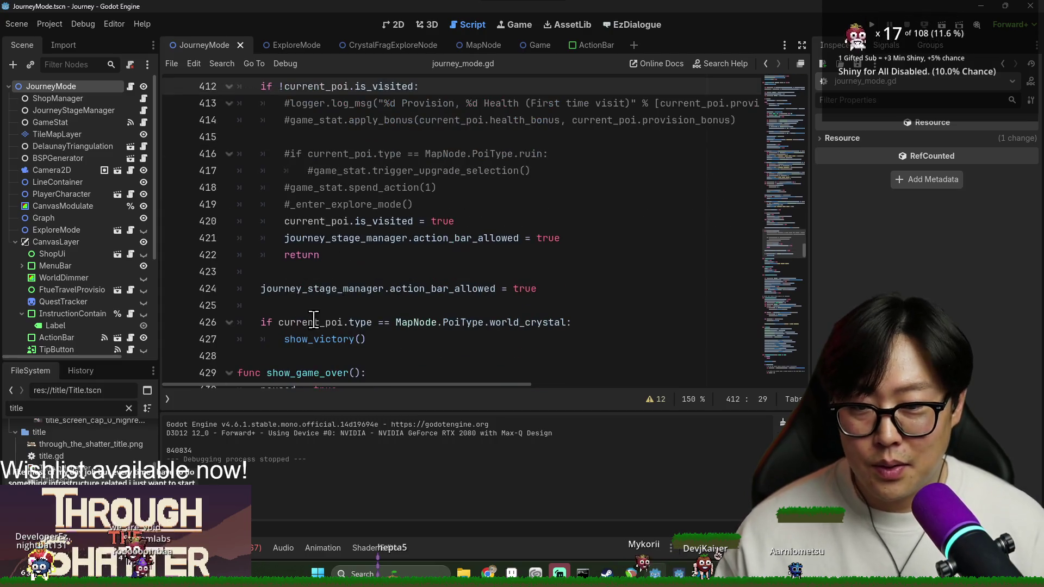
{"action": "double_click", "coordinate": [466, 238]}
{"action": "left_click", "coordinate": [527, 221]}
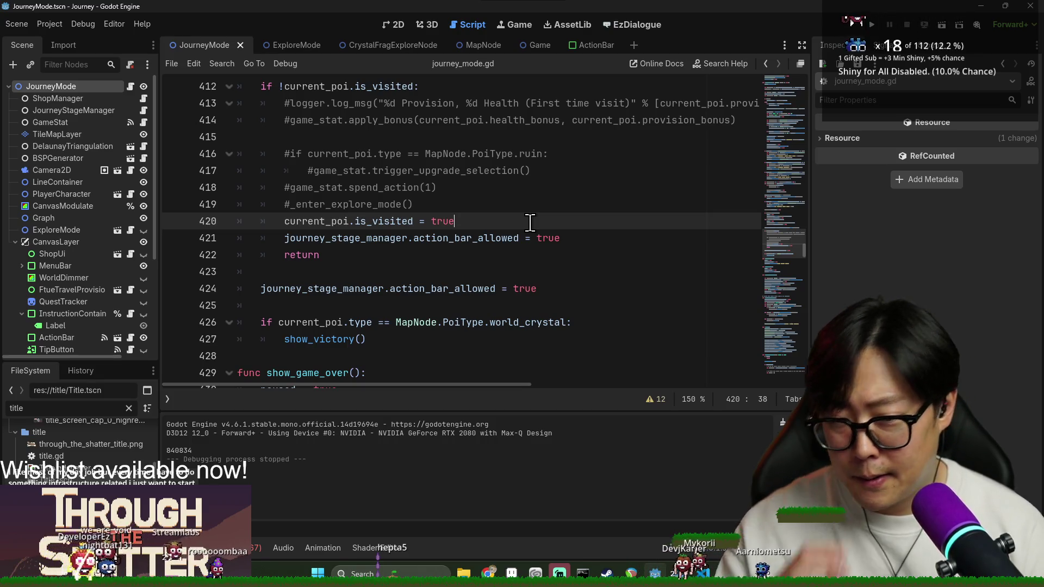
{"action": "scroll", "coordinate": [445, 136], "scroll_direction": "up", "scroll_amount": 1}
{"action": "key", "text": "ctrl+s"}
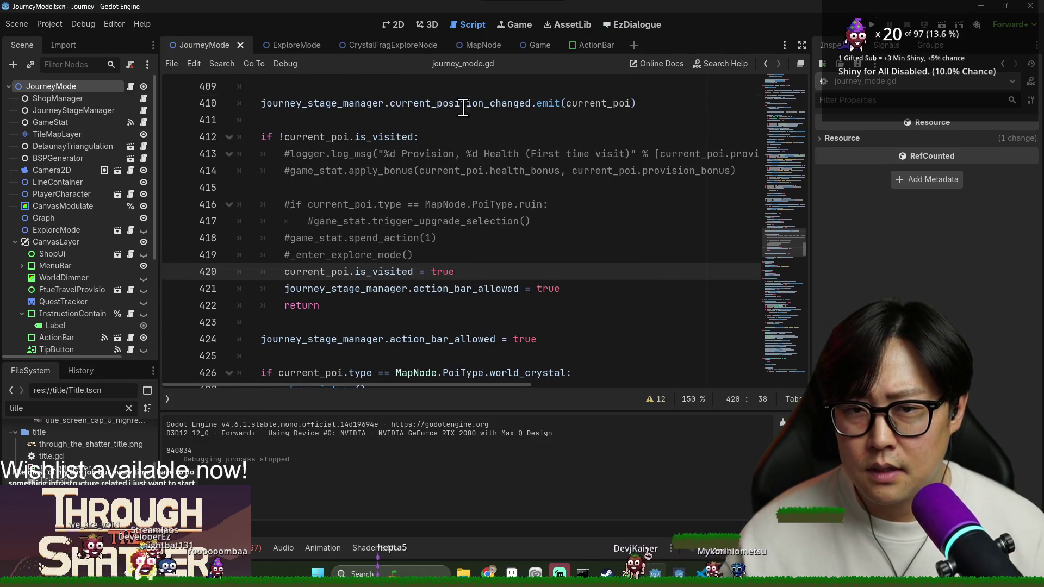
Step: Run the project in debug mode to bring up the Through the Shatter title screen
{"action": "left_click", "coordinate": [463, 104]}
{"action": "scroll", "coordinate": [492, 181], "scroll_direction": "up", "scroll_amount": 2}
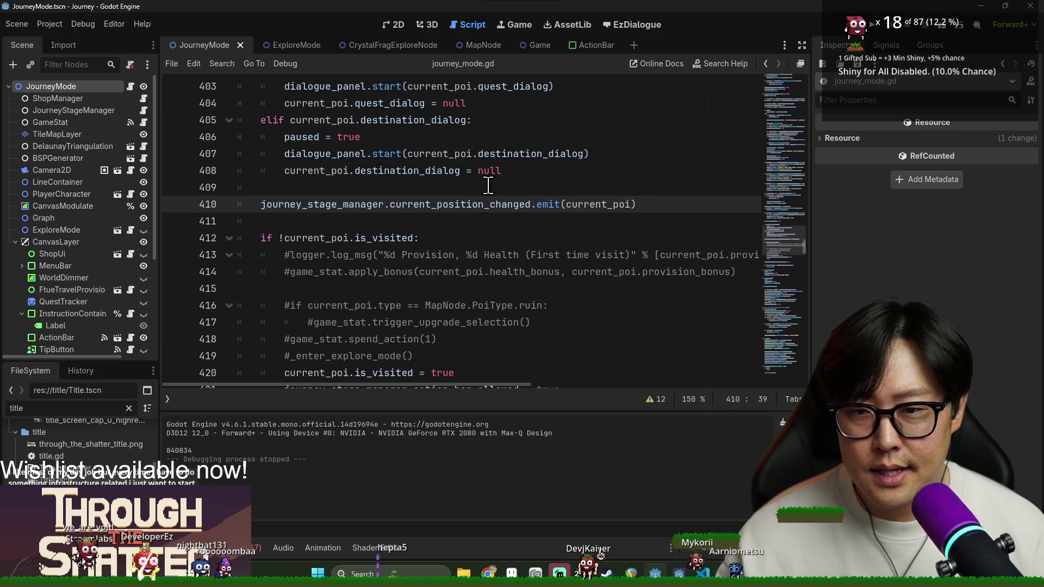
{"action": "scroll", "coordinate": [591, 244], "scroll_direction": "down", "scroll_amount": 3}
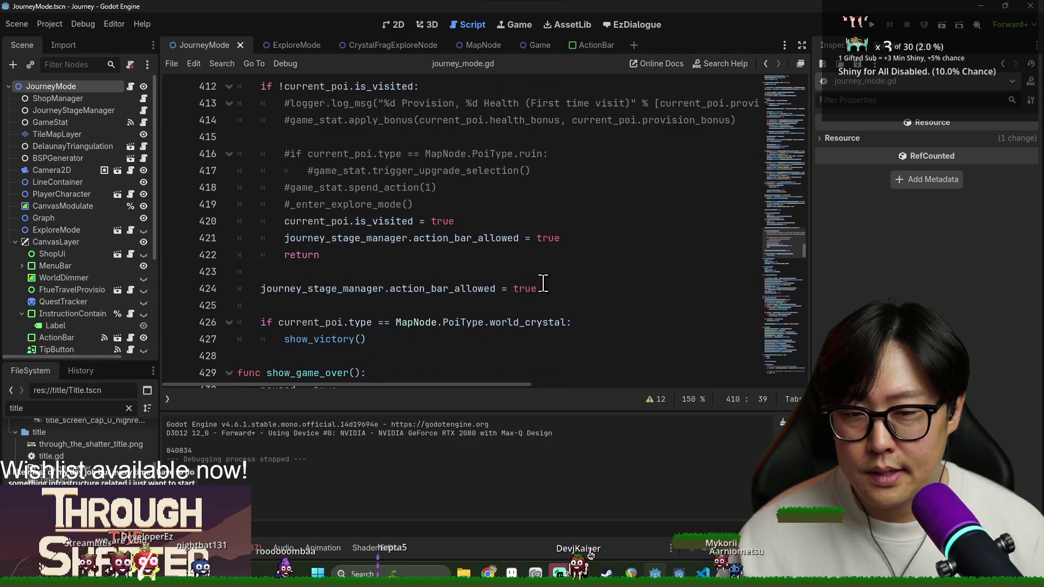
{"action": "left_click", "coordinate": [876, 25]}
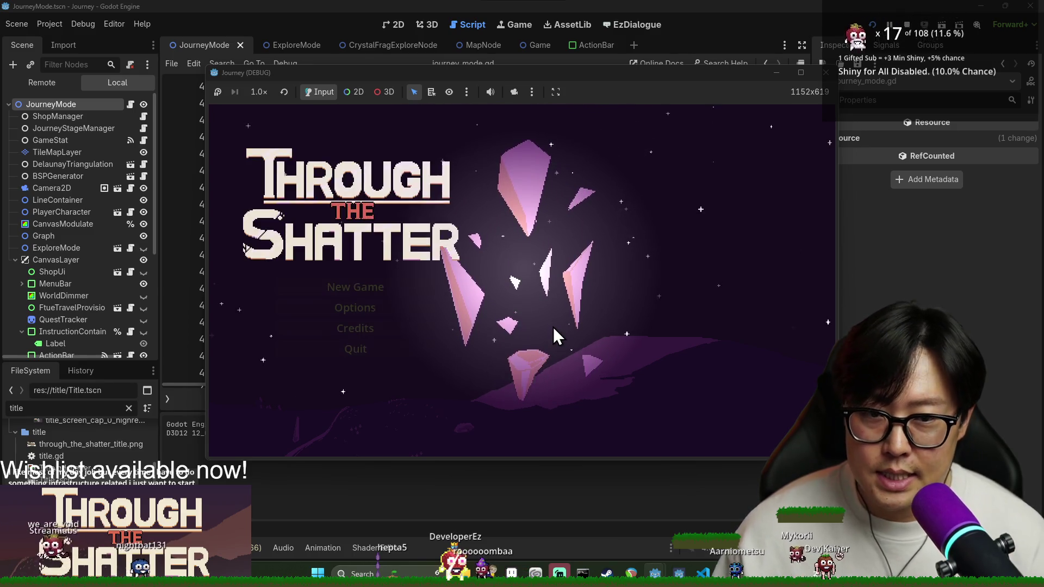
Step: Start a new game, search the first node, and dismiss the provisions tutorial
{"action": "left_click", "coordinate": [397, 289]}
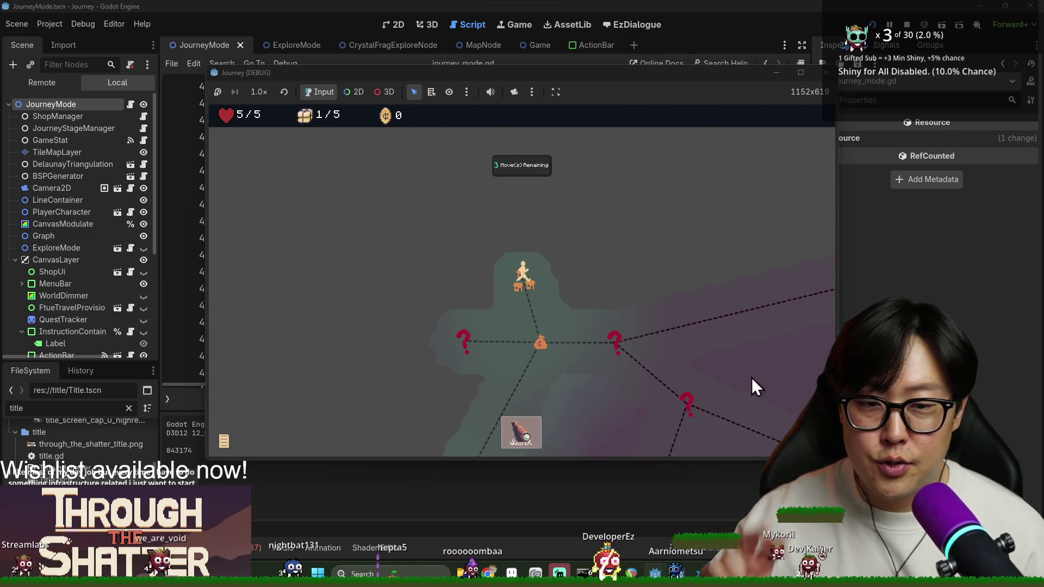
{"action": "left_click", "coordinate": [544, 345]}
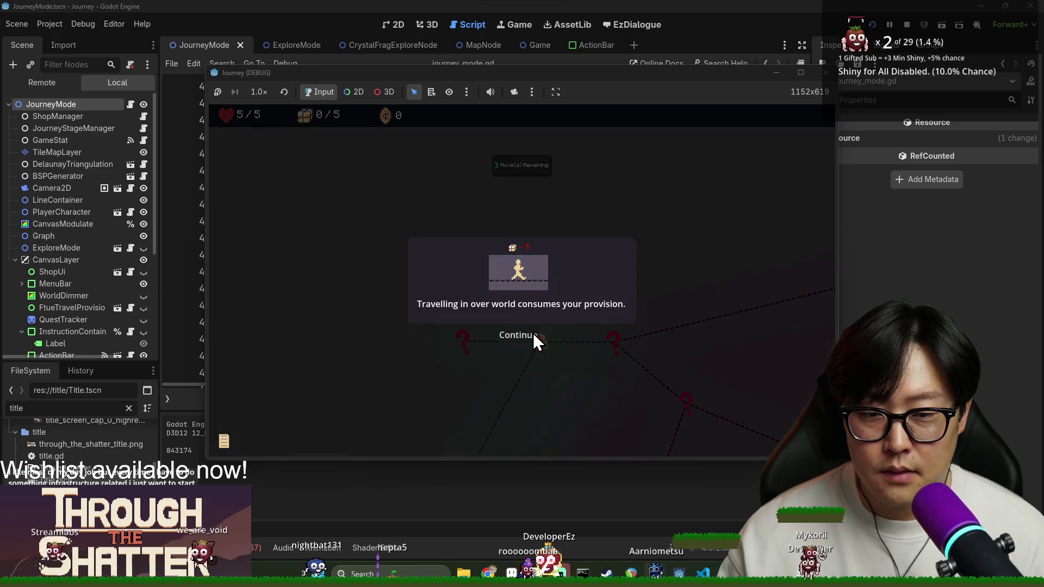
{"action": "left_click", "coordinate": [527, 338]}
{"action": "left_click", "coordinate": [530, 339]}
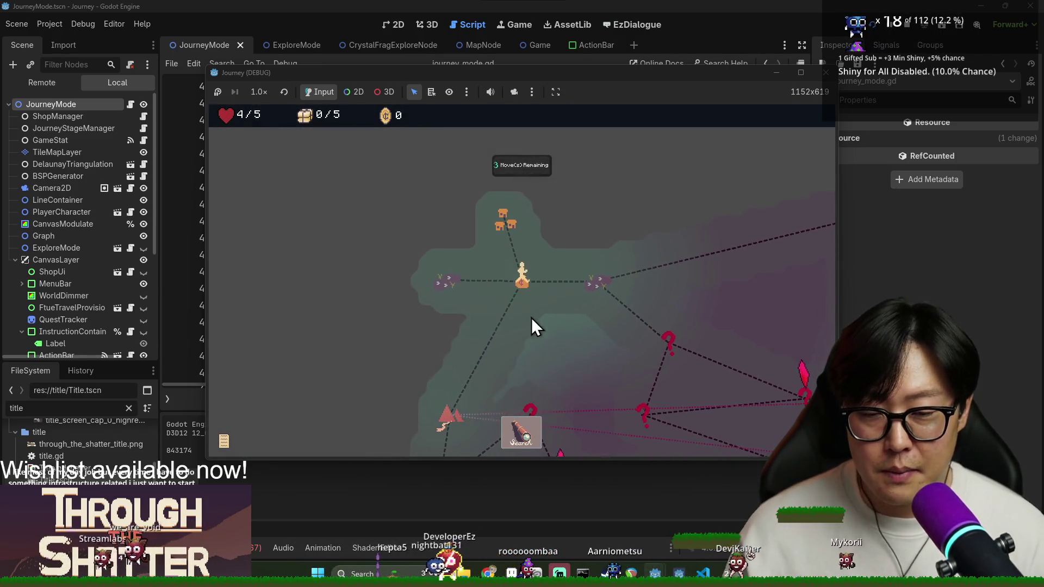
Step: Travel to the tent node until the journey ends, restart, then select line 424's assignment in the script
{"action": "scroll", "coordinate": [538, 392], "scroll_direction": "down", "scroll_amount": 3}
{"action": "key", "text": "Up"}
{"action": "key", "text": "Right"}
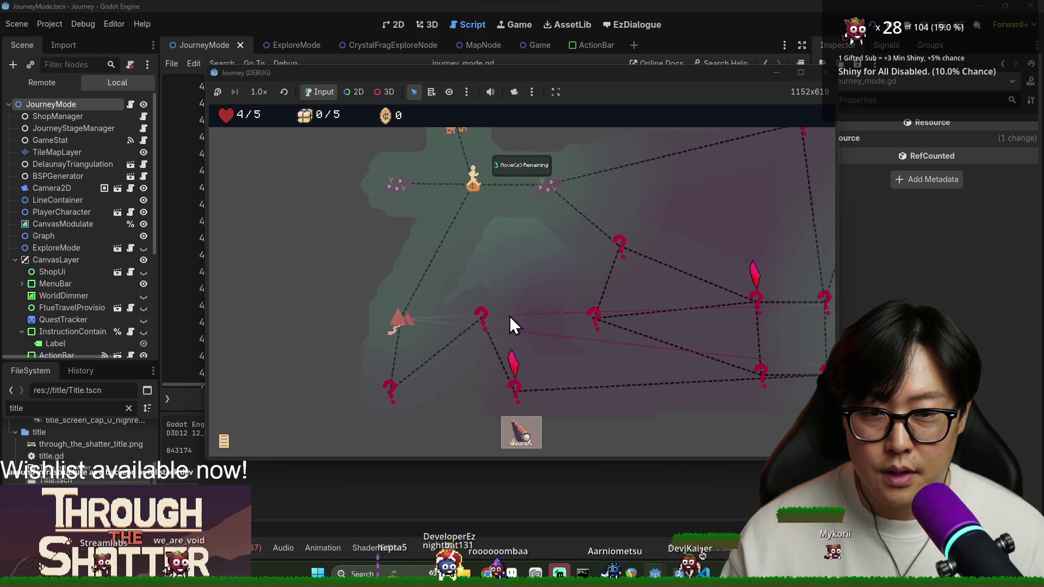
{"action": "left_click", "coordinate": [342, 328]}
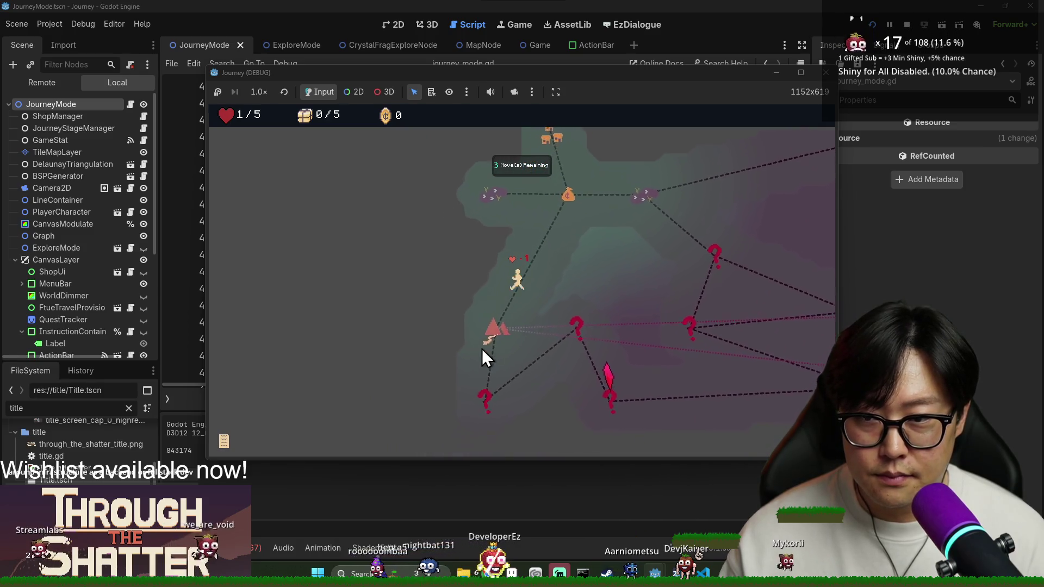
{"action": "left_click", "coordinate": [568, 370]}
{"action": "left_click", "coordinate": [525, 296]}
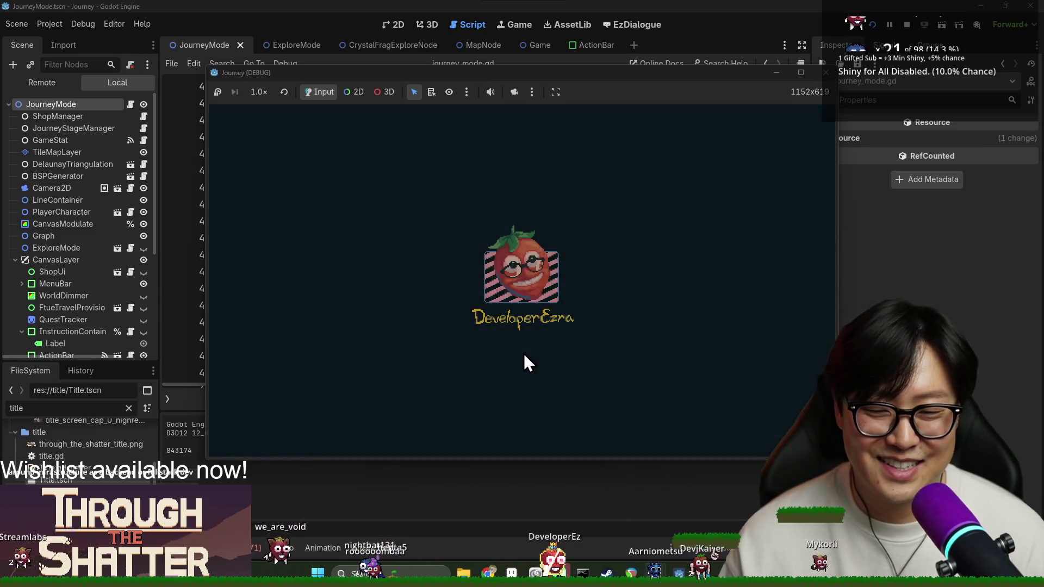
{"action": "left_click", "coordinate": [491, 3]}
{"action": "left_click_drag", "start_coordinate": [521, 301], "coordinate": [360, 288]}
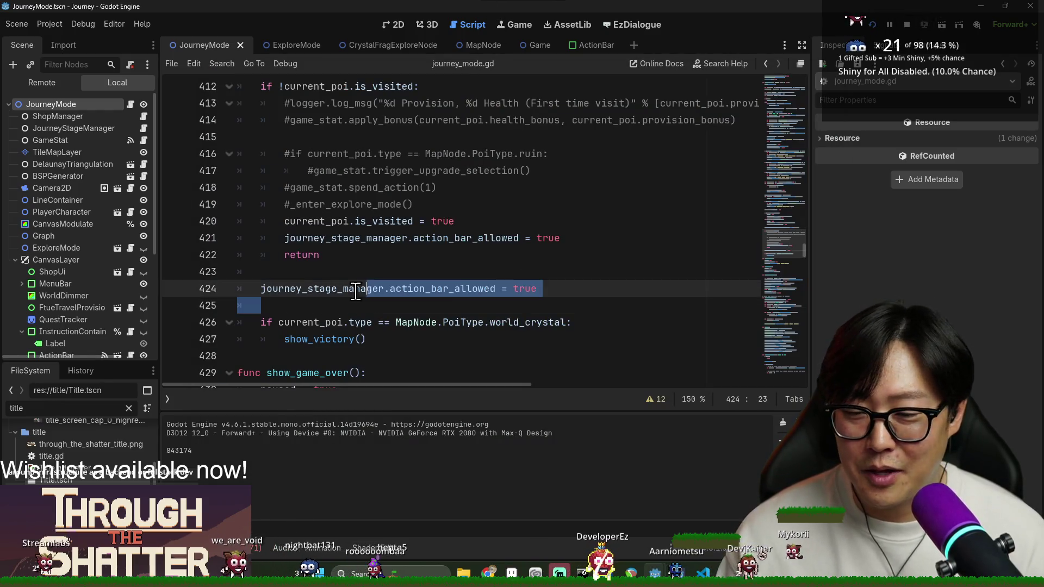
Step: Delete the stray space on line 421 of journey_mode.gd and save the scene
{"action": "left_click", "coordinate": [356, 248]}
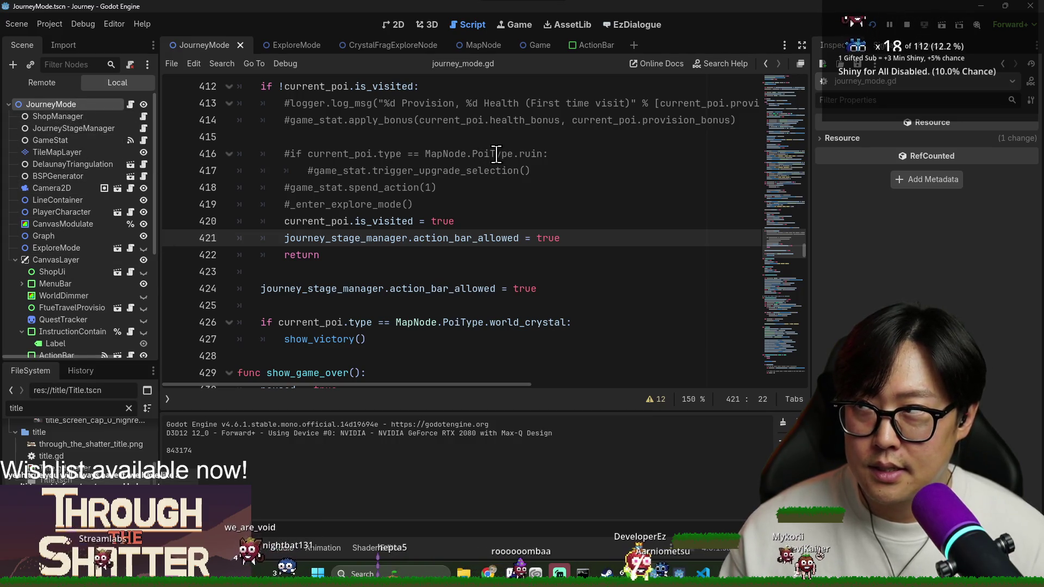
{"action": "key", "text": "BackSpace"}
{"action": "left_click", "coordinate": [463, 185]}
{"action": "key", "text": "ctrl+s"}
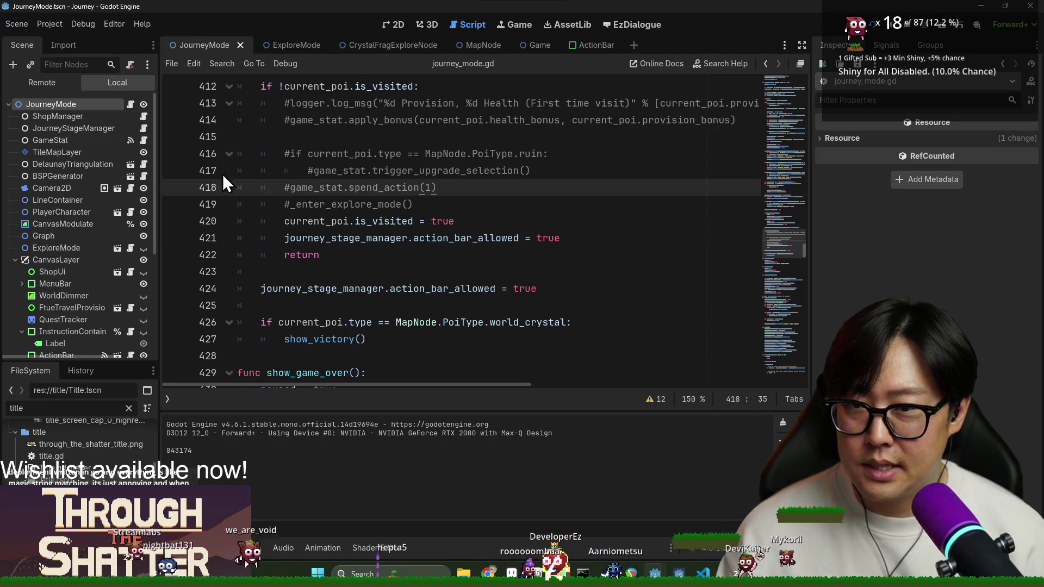
{"action": "key", "text": "Down"}
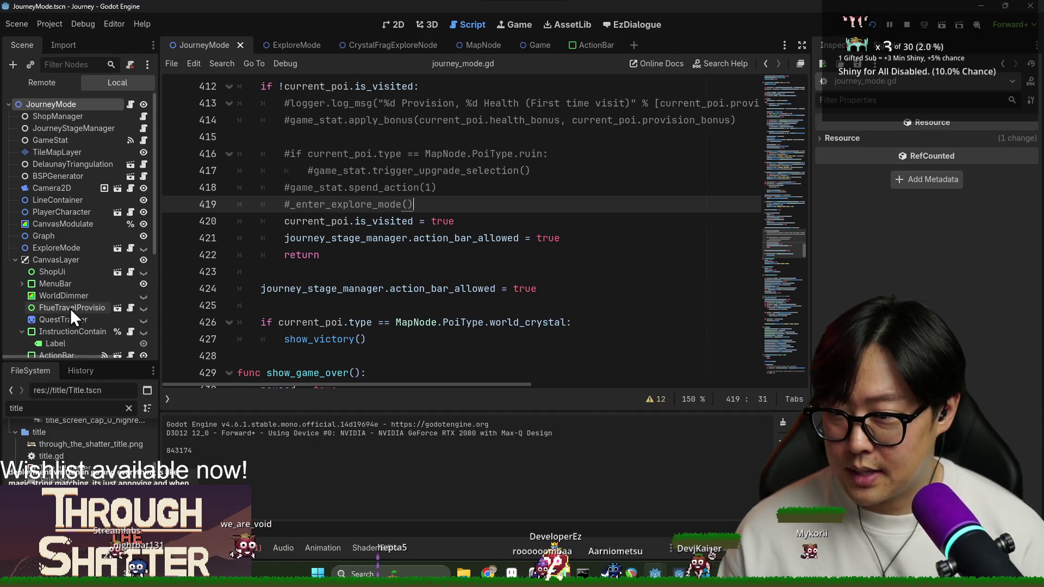
Step: Jump from the ActionBar node's signal connections to the _on_action_requested handler
{"action": "left_click", "coordinate": [74, 307]}
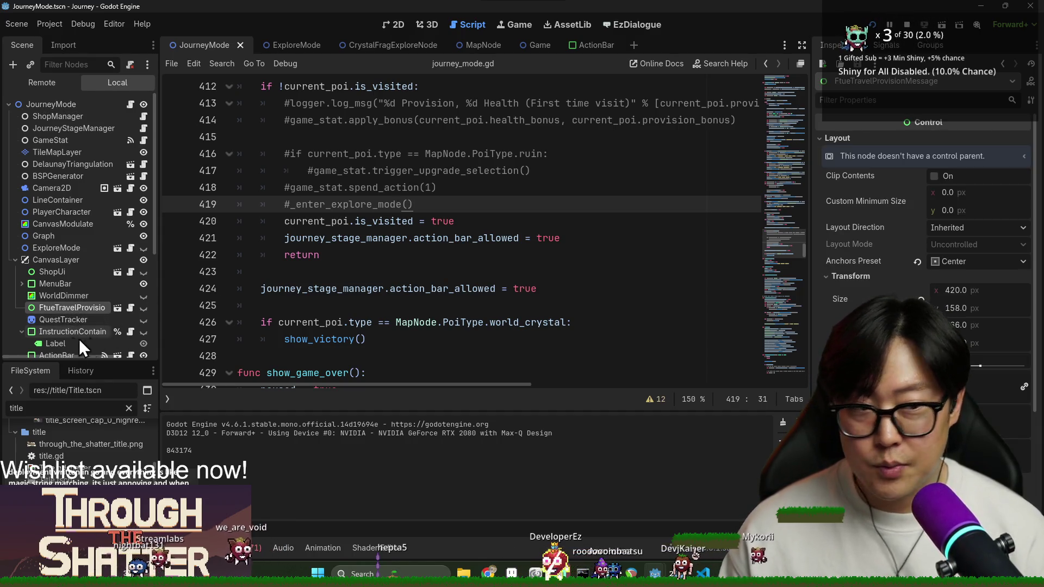
{"action": "scroll", "coordinate": [87, 335], "scroll_direction": "down", "scroll_amount": 1}
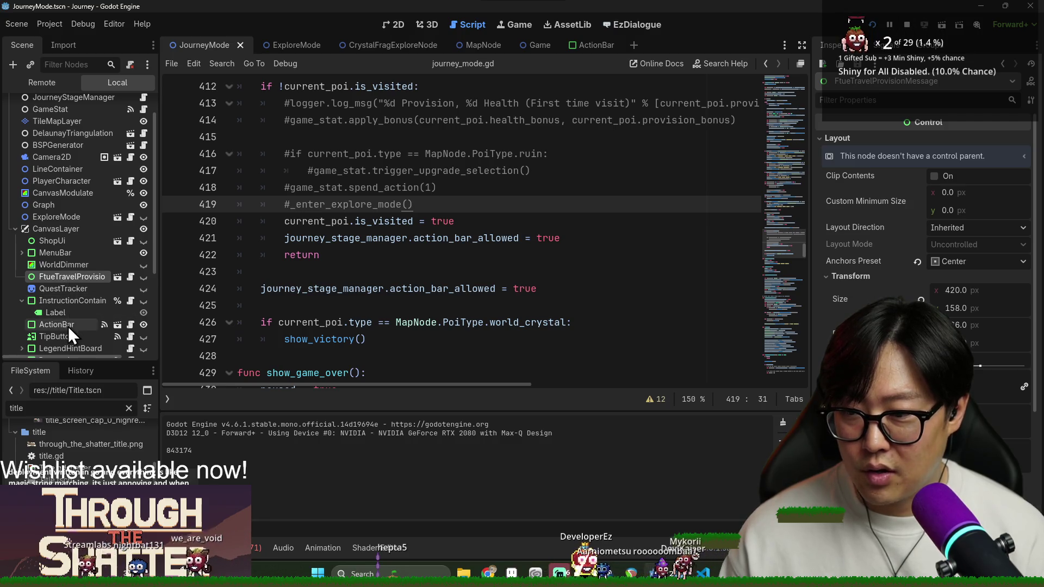
{"action": "left_click", "coordinate": [67, 324]}
{"action": "left_click", "coordinate": [886, 45]}
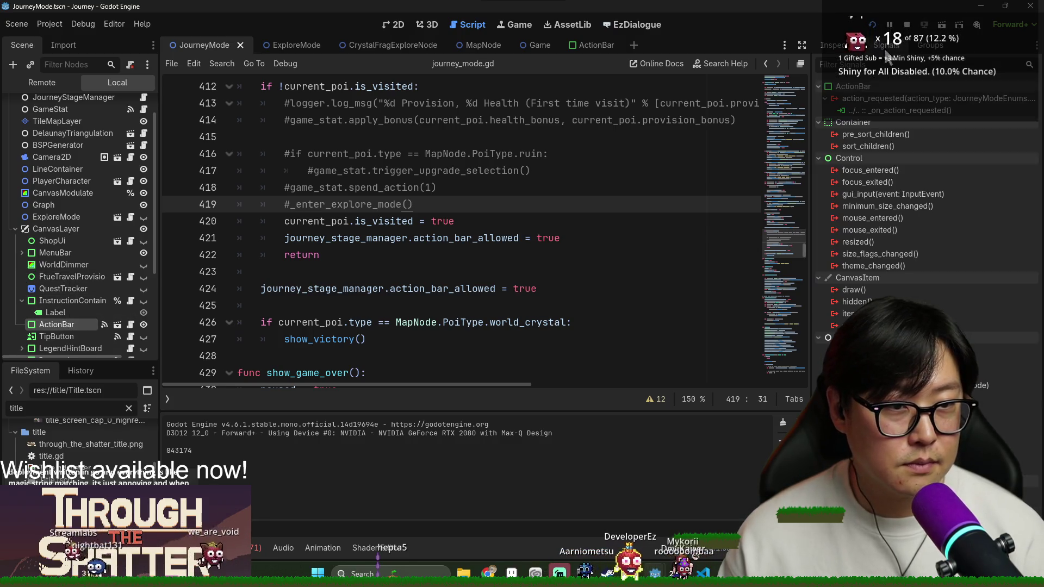
{"action": "double_click", "coordinate": [909, 111]}
Step: Add a JourneyModeEnums.ActionType.TUNNEL match branch on line 591, after the SHOP branch
{"action": "scroll", "coordinate": [435, 278], "scroll_direction": "down", "scroll_amount": 5}
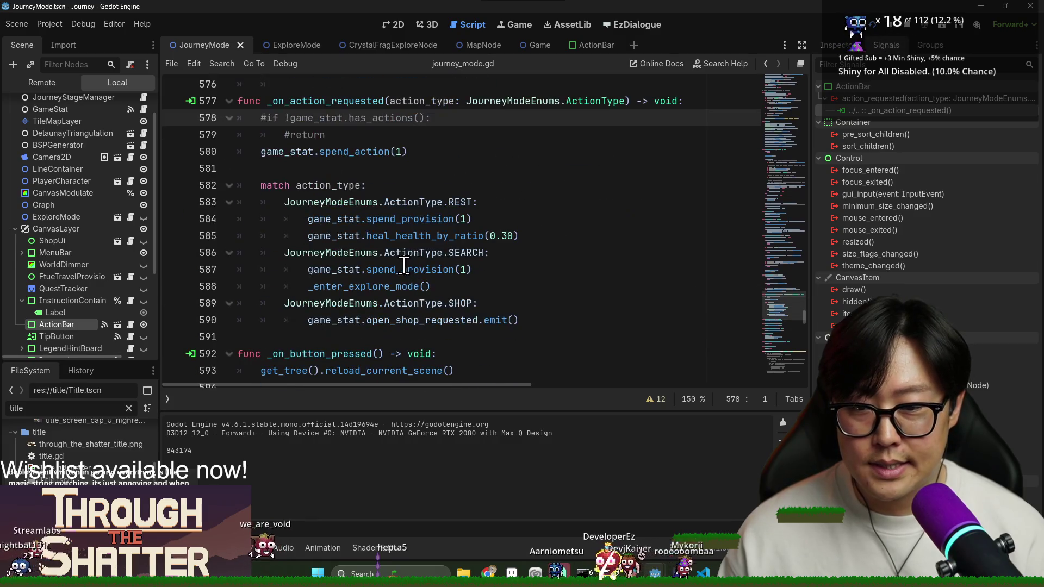
{"action": "left_click", "coordinate": [562, 318]}
{"action": "key", "text": "Return"}
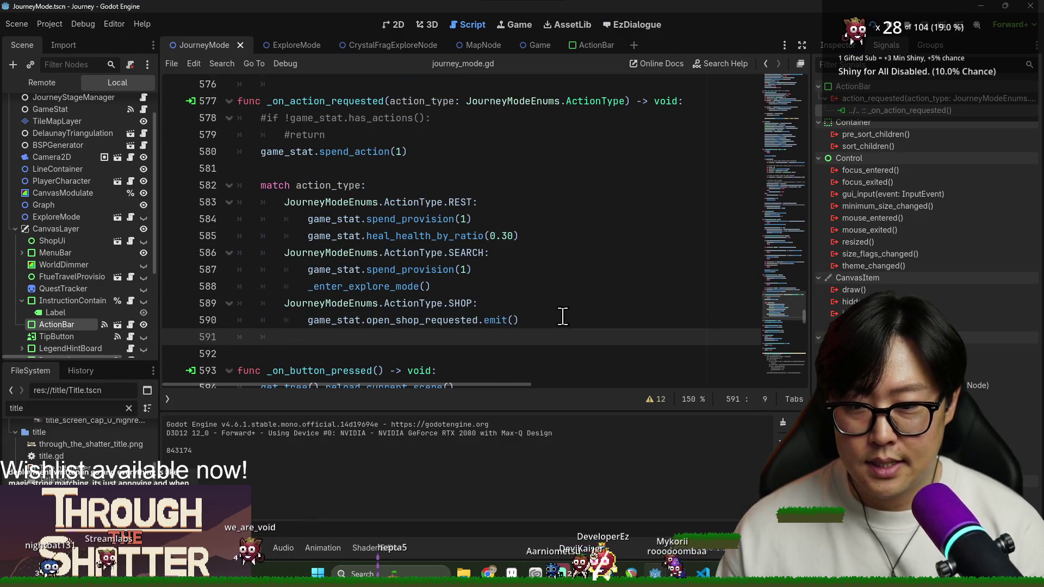
{"action": "type", "text": "Journ"}
{"action": "key", "text": "Down"}
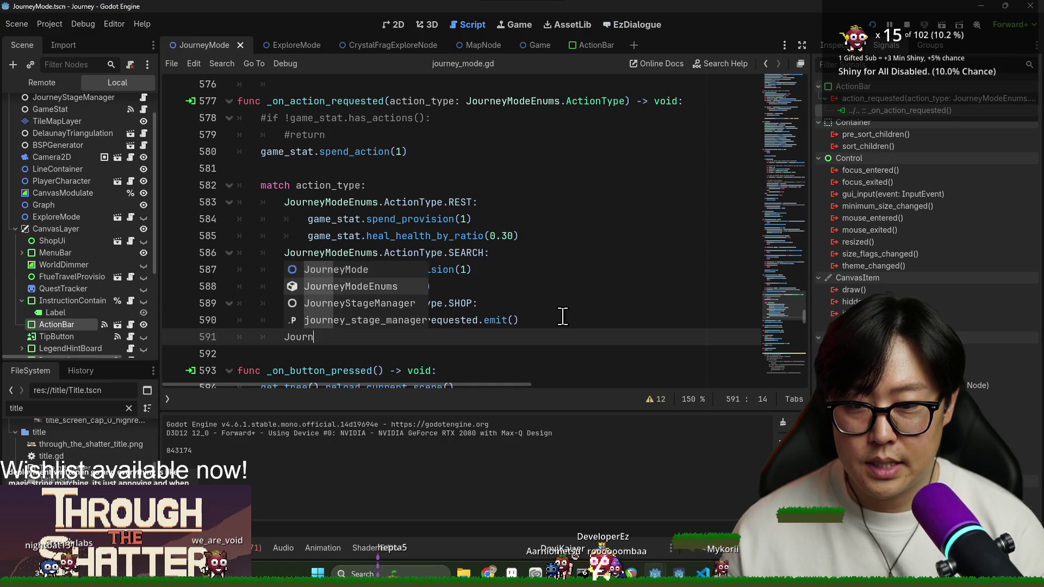
{"action": "key", "text": "Return"}
{"action": "type", "text": ".Ac"}
{"action": "key", "text": "Return"}
{"action": "type", "text": ".T"}
{"action": "key", "text": "Return"}
{"action": "type", "text": ";"}
{"action": "key", "text": "Return"}
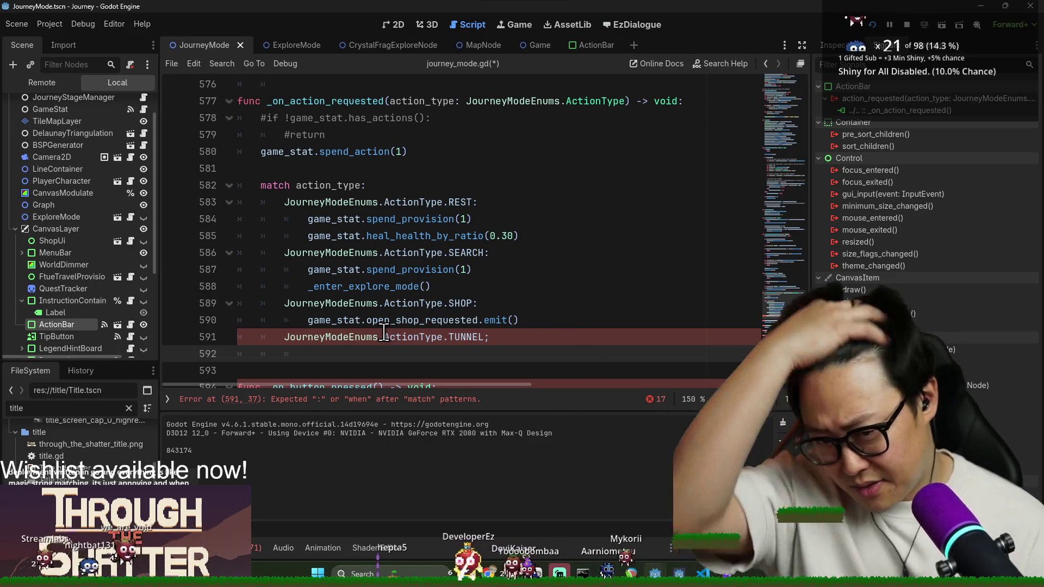
Step: Insert the _enter_tunnel_mode() call on line 592 under TUNNEL and save the script
{"action": "mouse_move", "coordinate": [384, 333]}
{"action": "type", "text": "tun"}
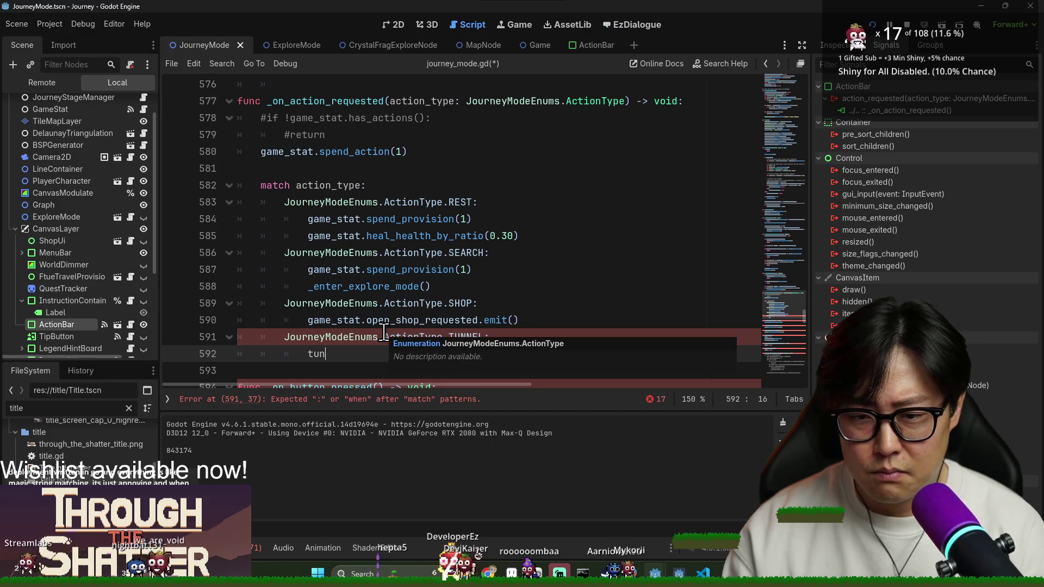
{"action": "key", "text": "BackSpace"}
{"action": "key", "text": "BackSpace"}
{"action": "key", "text": "BackSpace"}
{"action": "type", "text": "s"}
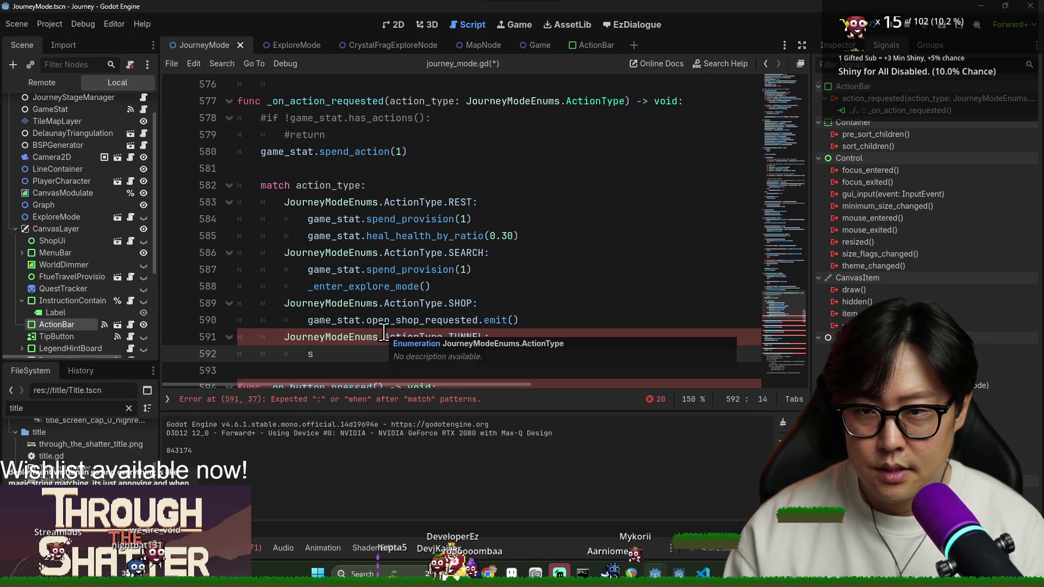
{"action": "type", "text": "tart_tu"}
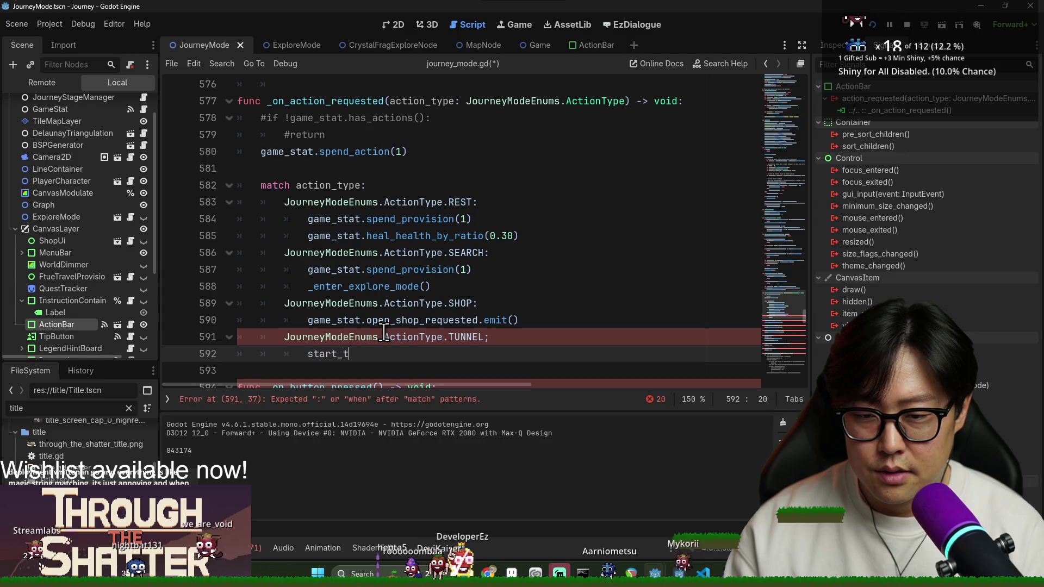
{"action": "left_click", "coordinate": [547, 336]}
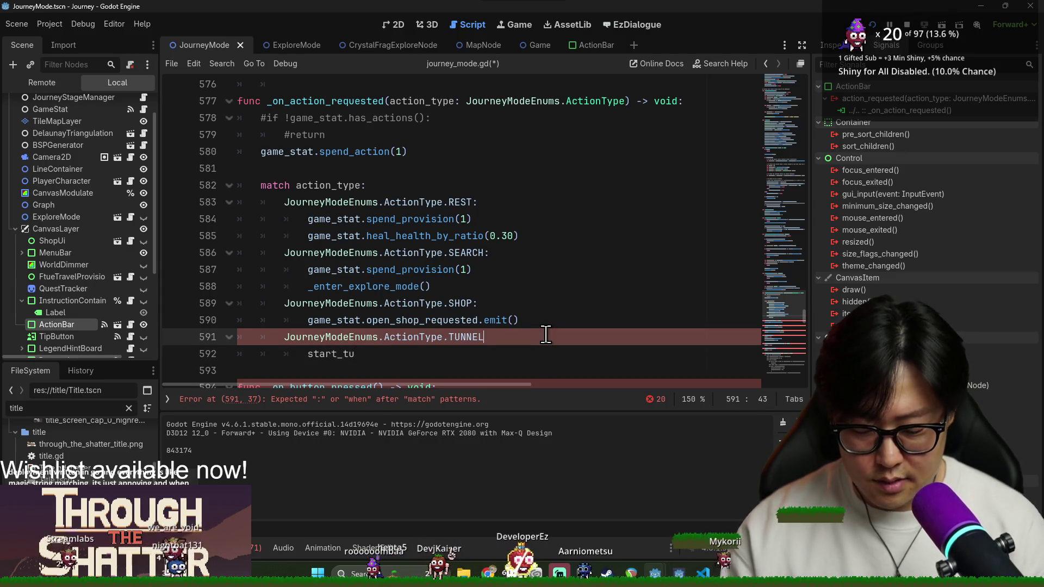
{"action": "type", "text": ":"}
{"action": "left_click", "coordinate": [473, 346]}
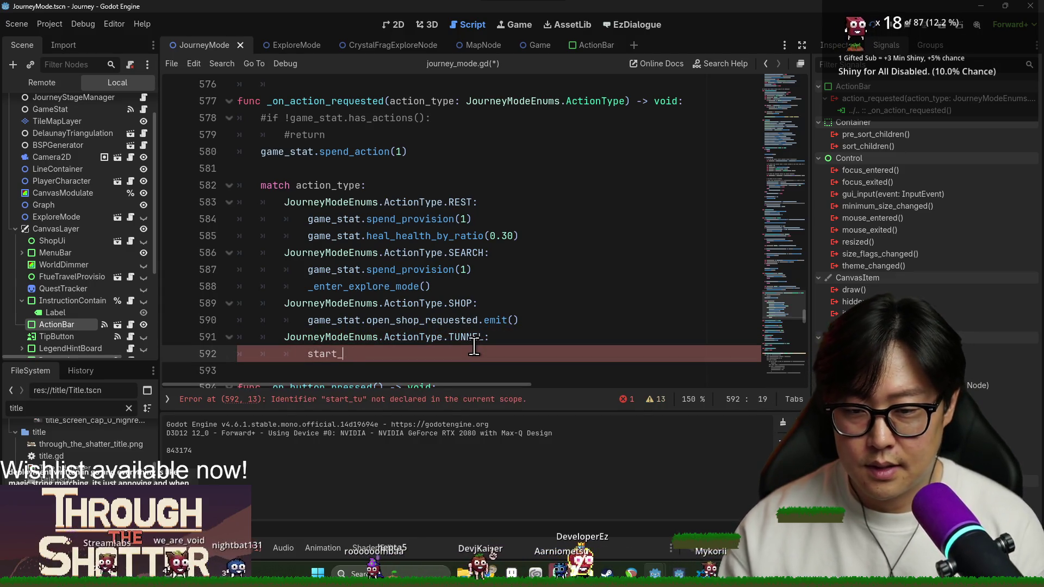
{"action": "type", "text": "tunnel"}
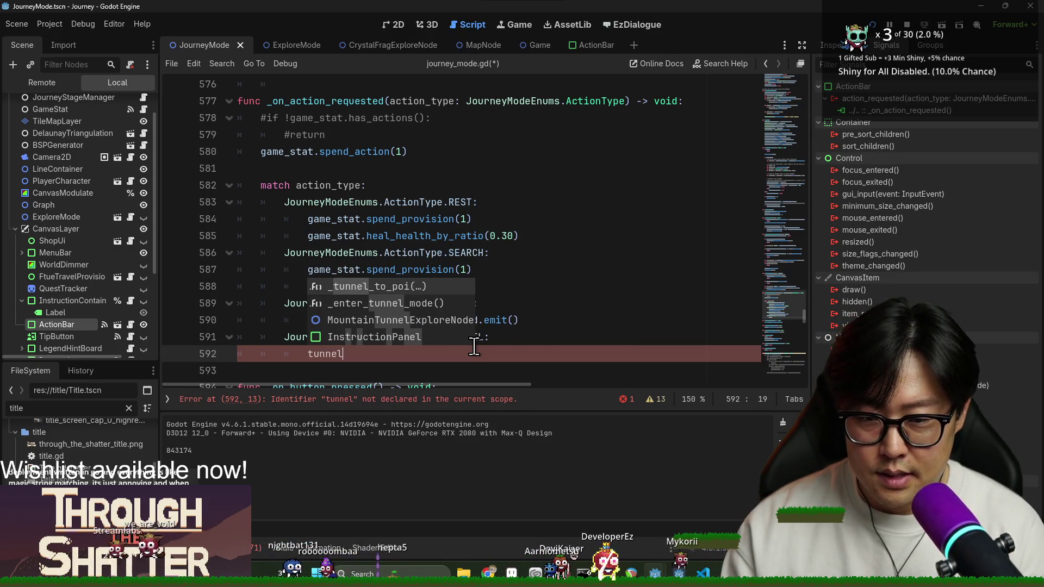
{"action": "key", "text": "Down"}
{"action": "key", "text": "Return"}
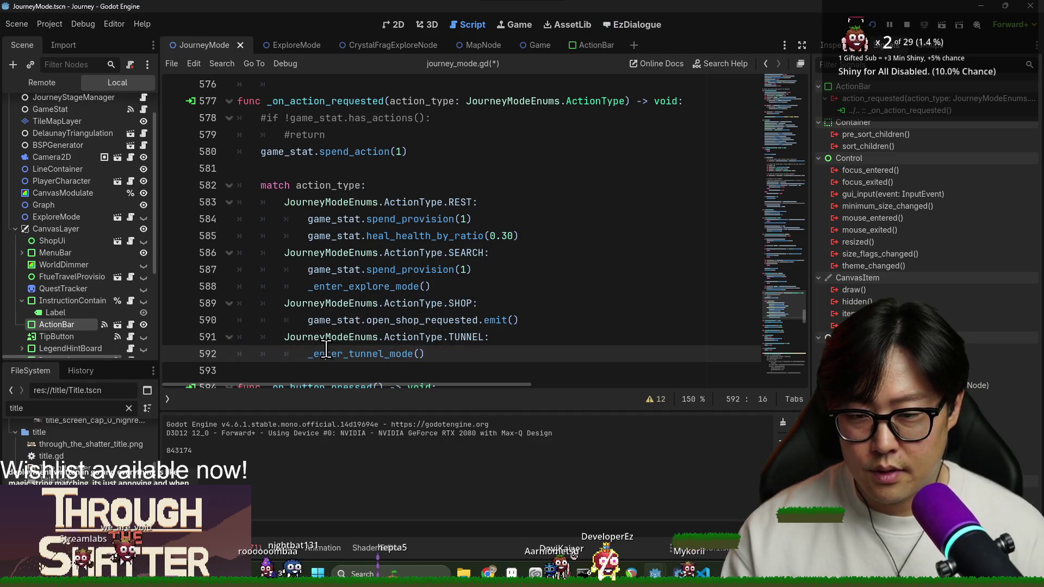
{"action": "key", "text": "ctrl+s"}
Step: Inspect the new JourneyModeEnums and _enter_tunnel_mode code, then launch a debug run
{"action": "double_click", "coordinate": [348, 337]}
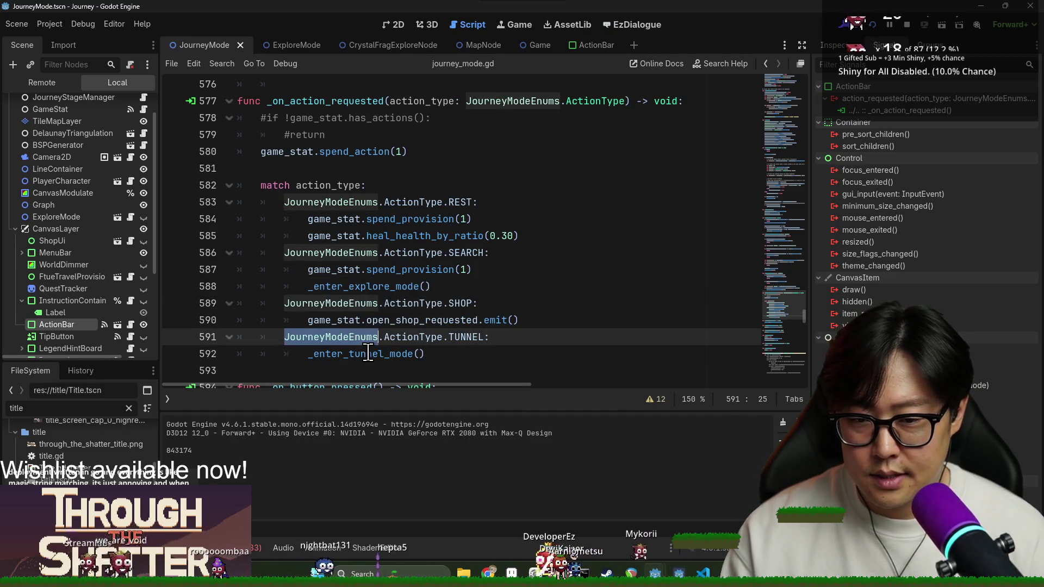
{"action": "double_click", "coordinate": [370, 355]}
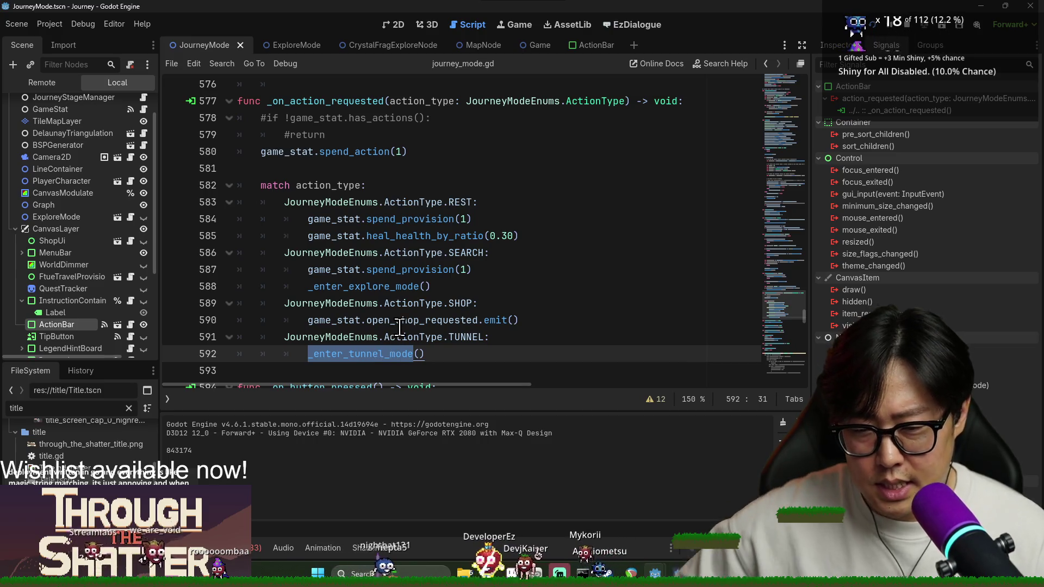
{"action": "right_click", "coordinate": [367, 353]}
{"action": "left_click", "coordinate": [397, 391]}
{"action": "left_click", "coordinate": [470, 356]}
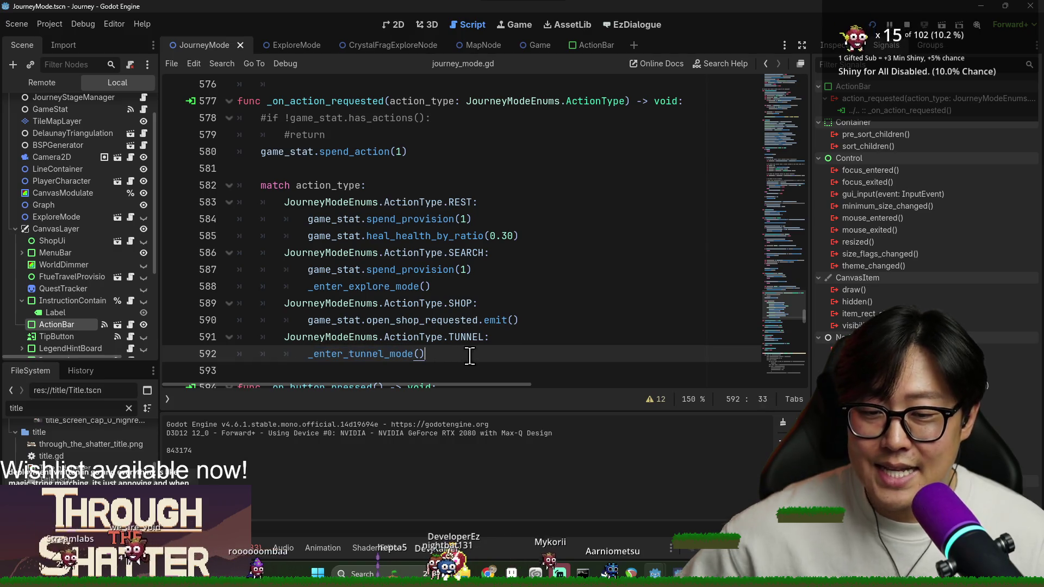
{"action": "key", "text": "F5"}
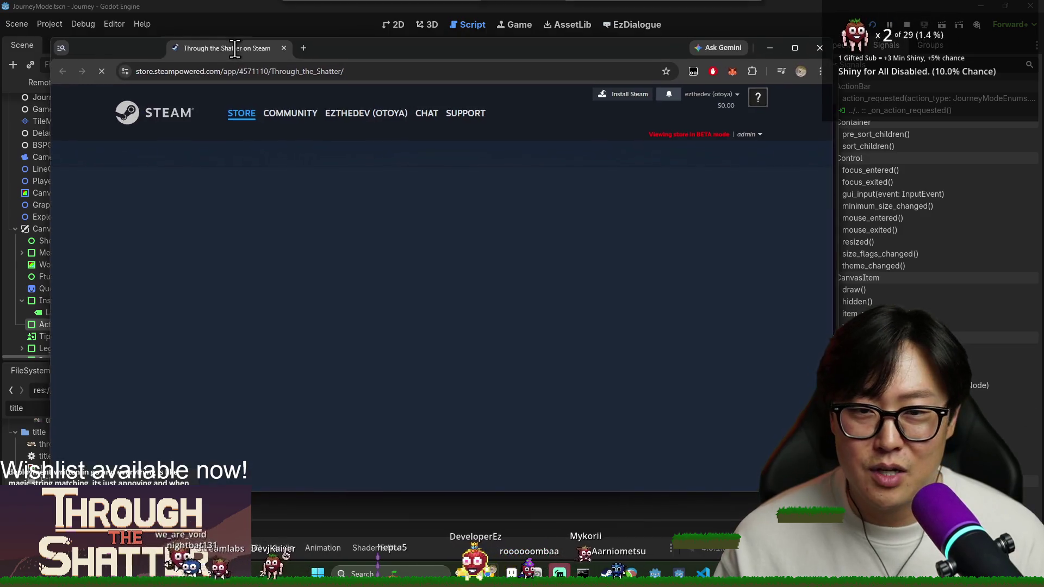
Step: Maximize the browser showing the Through the Shatter Steam store page
{"action": "left_click_drag", "start_coordinate": [235, 48], "coordinate": [242, 12]}
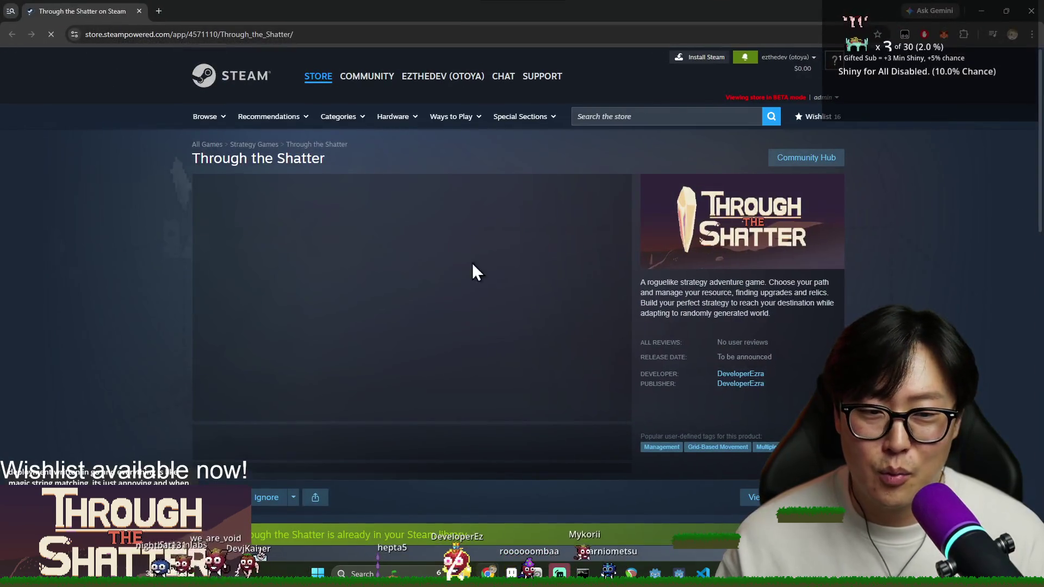
Step: Expand the full Through the Shatter game description with READ MORE
{"action": "scroll", "coordinate": [544, 299], "scroll_direction": "down", "scroll_amount": 5}
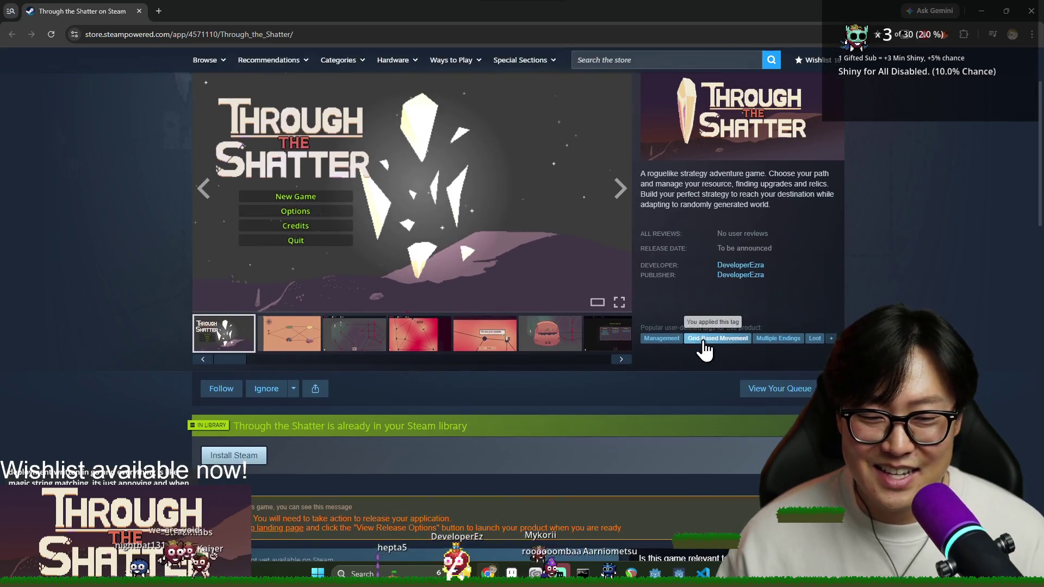
{"action": "scroll", "coordinate": [511, 347], "scroll_direction": "up", "scroll_amount": 1}
{"action": "scroll", "coordinate": [729, 364], "scroll_direction": "down", "scroll_amount": 15}
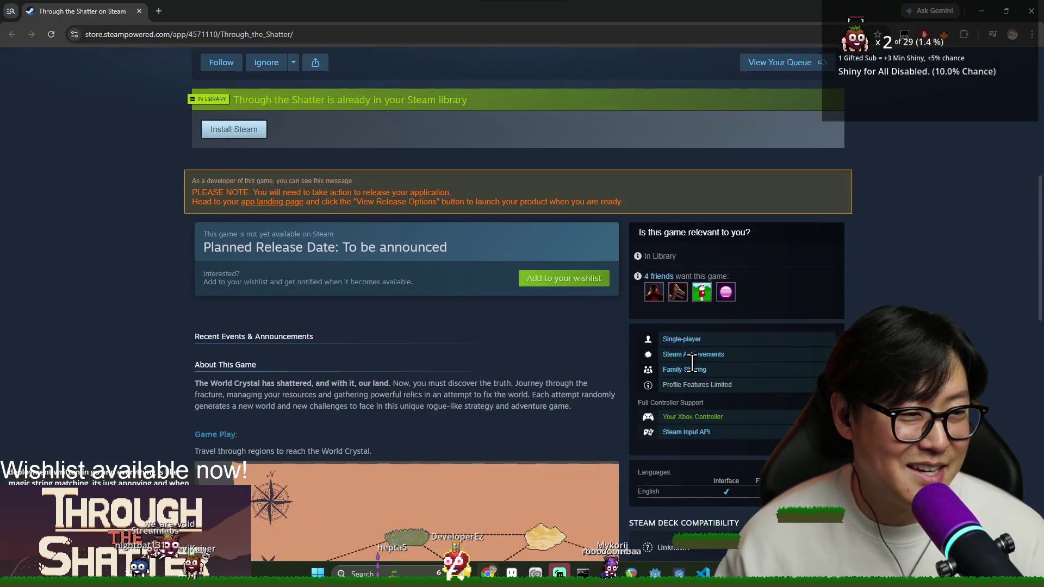
{"action": "scroll", "coordinate": [716, 420], "scroll_direction": "up", "scroll_amount": 1}
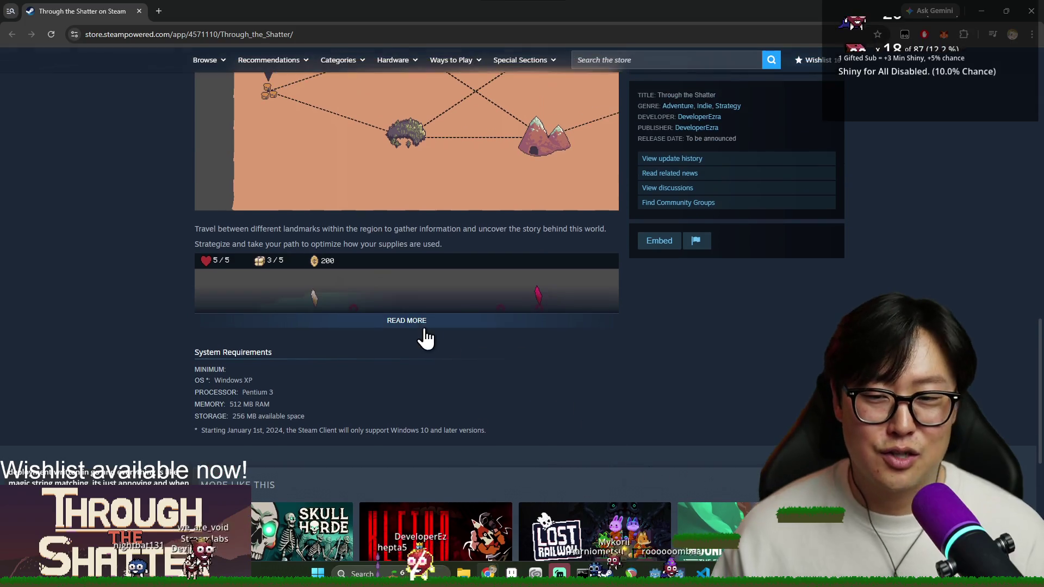
{"action": "left_click", "coordinate": [420, 325]}
Step: Read through the expanded description and screenshots, then close the browser
{"action": "scroll", "coordinate": [449, 250], "scroll_direction": "down", "scroll_amount": 10}
{"action": "scroll", "coordinate": [465, 393], "scroll_direction": "down", "scroll_amount": 5}
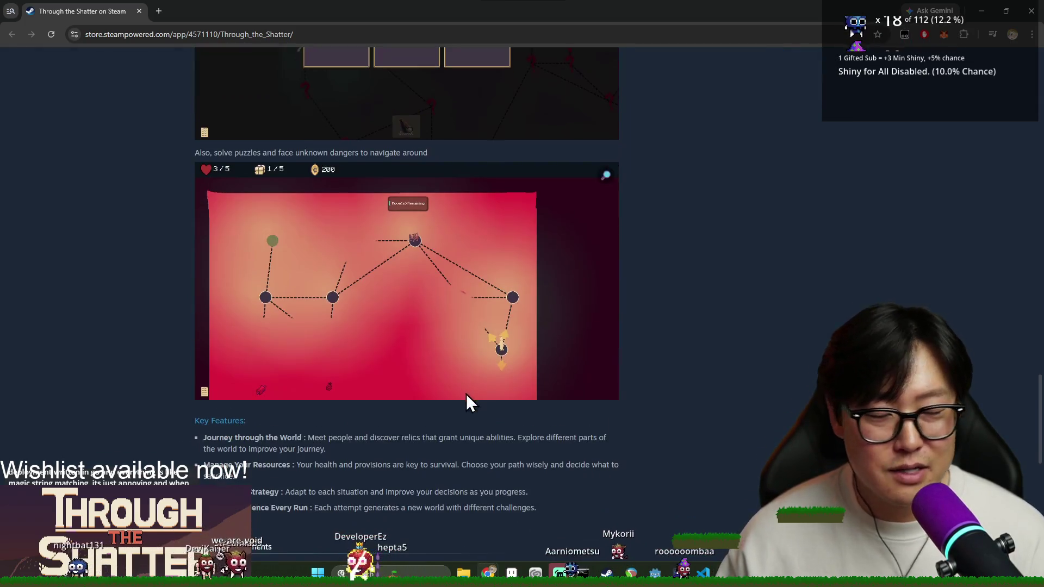
{"action": "scroll", "coordinate": [438, 468], "scroll_direction": "down", "scroll_amount": 6}
{"action": "scroll", "coordinate": [587, 438], "scroll_direction": "up", "scroll_amount": 20}
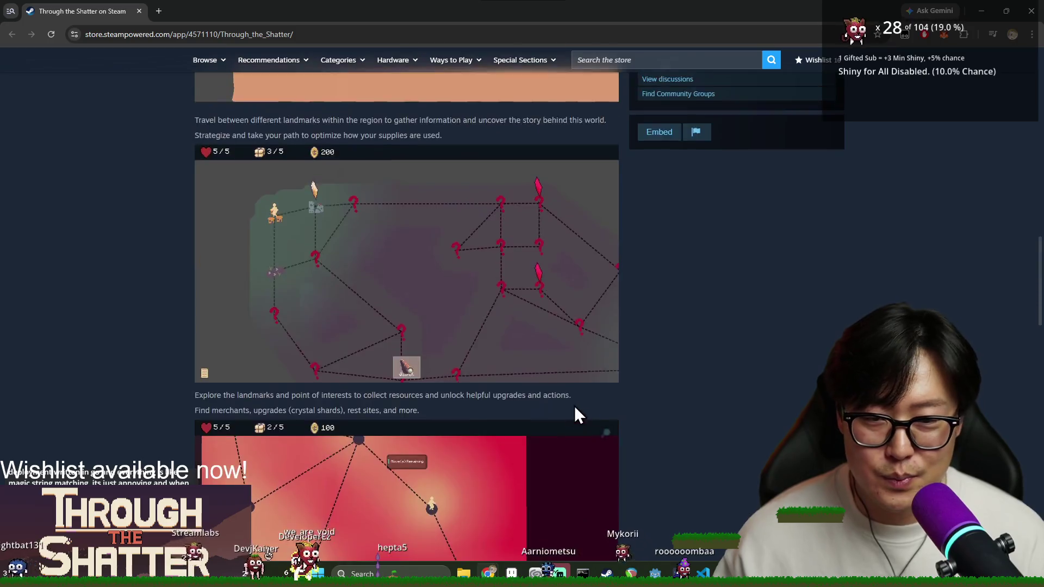
{"action": "scroll", "coordinate": [602, 403], "scroll_direction": "up", "scroll_amount": 10}
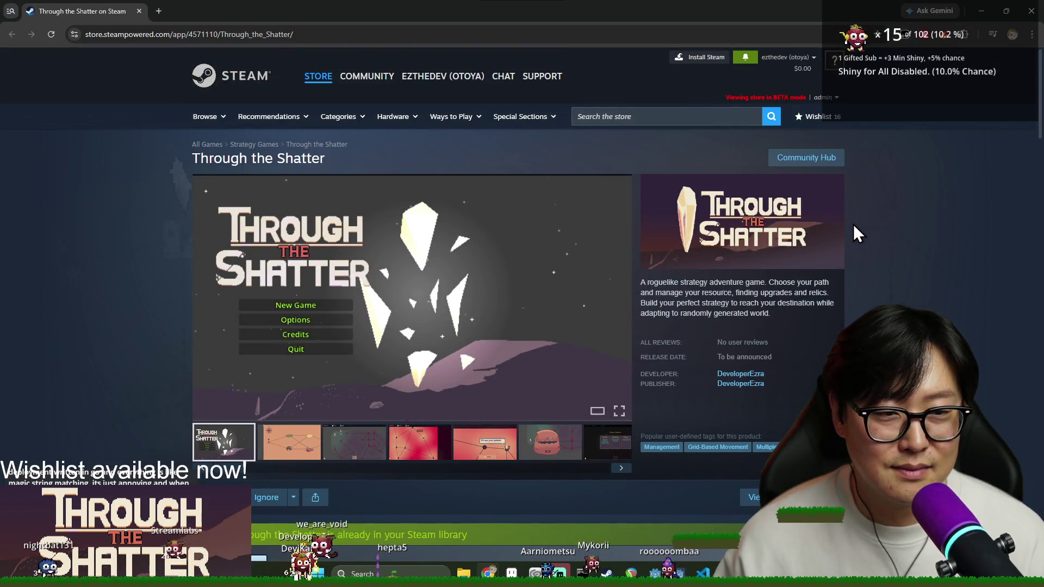
{"action": "scroll", "coordinate": [662, 268], "scroll_direction": "down", "scroll_amount": 4}
{"action": "scroll", "coordinate": [455, 295], "scroll_direction": "down", "scroll_amount": 3}
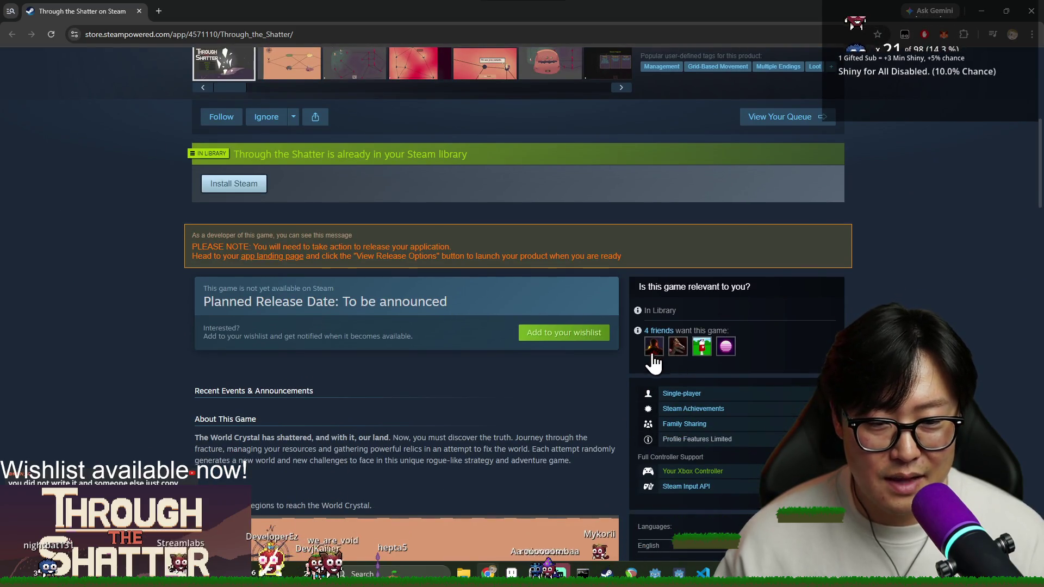
{"action": "scroll", "coordinate": [668, 363], "scroll_direction": "down", "scroll_amount": 15}
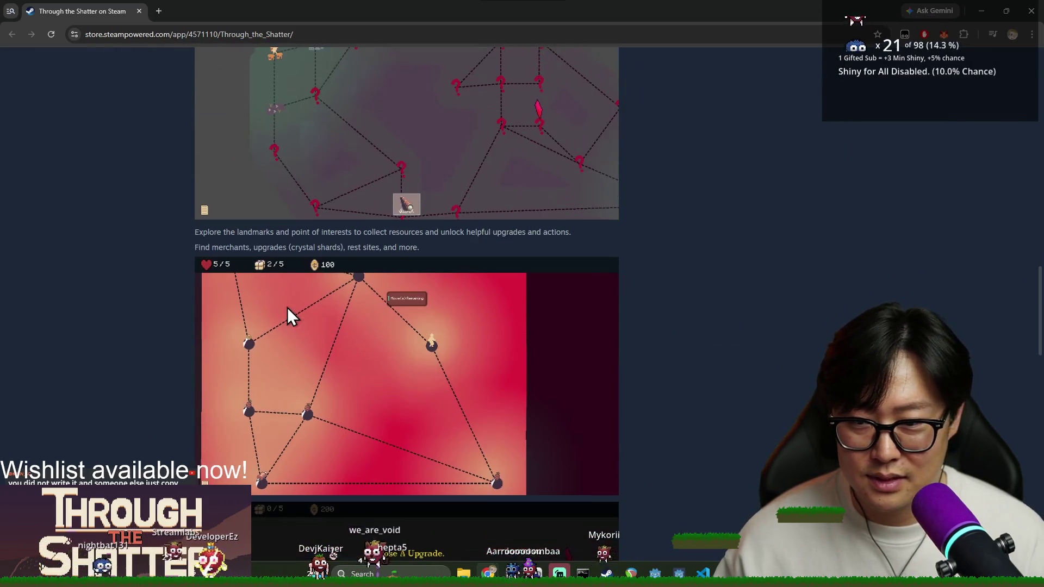
{"action": "scroll", "coordinate": [318, 305], "scroll_direction": "down", "scroll_amount": 20}
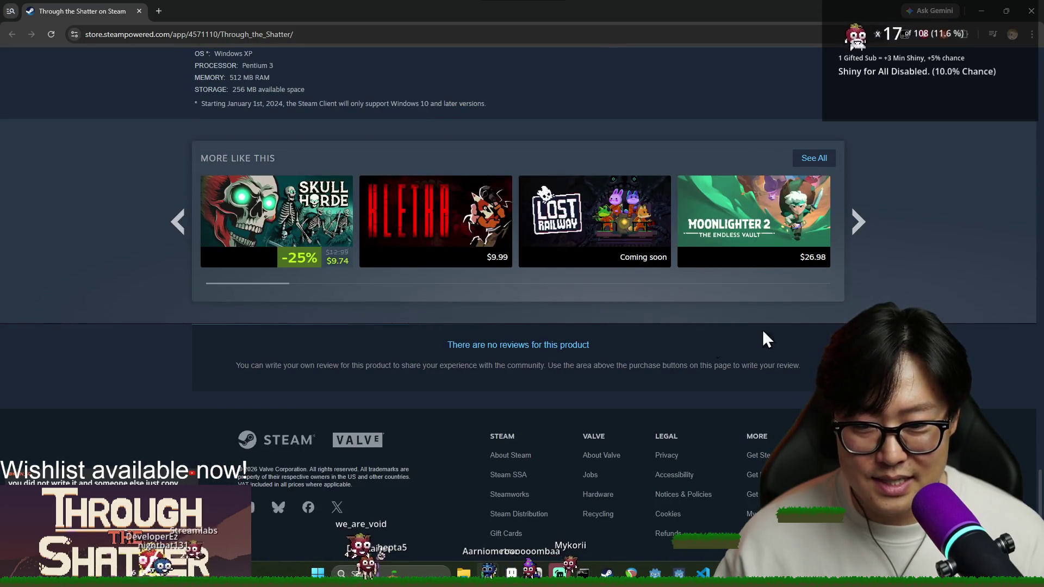
{"action": "scroll", "coordinate": [718, 348], "scroll_direction": "up", "scroll_amount": 4}
{"action": "left_click", "coordinate": [1032, 11]}
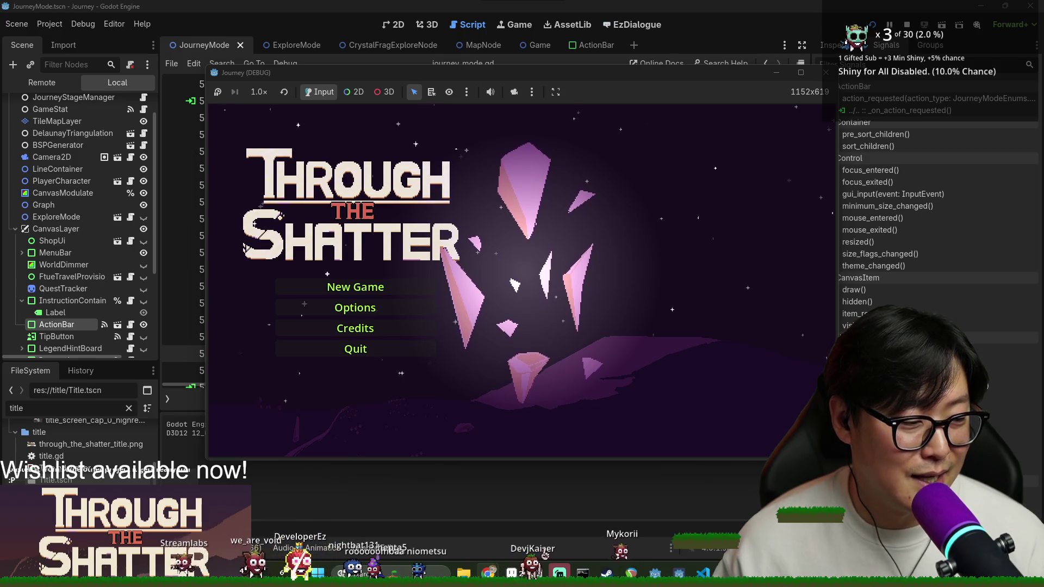
Step: Start a new game from the Journey debug run's title screen
{"action": "left_click", "coordinate": [366, 287]}
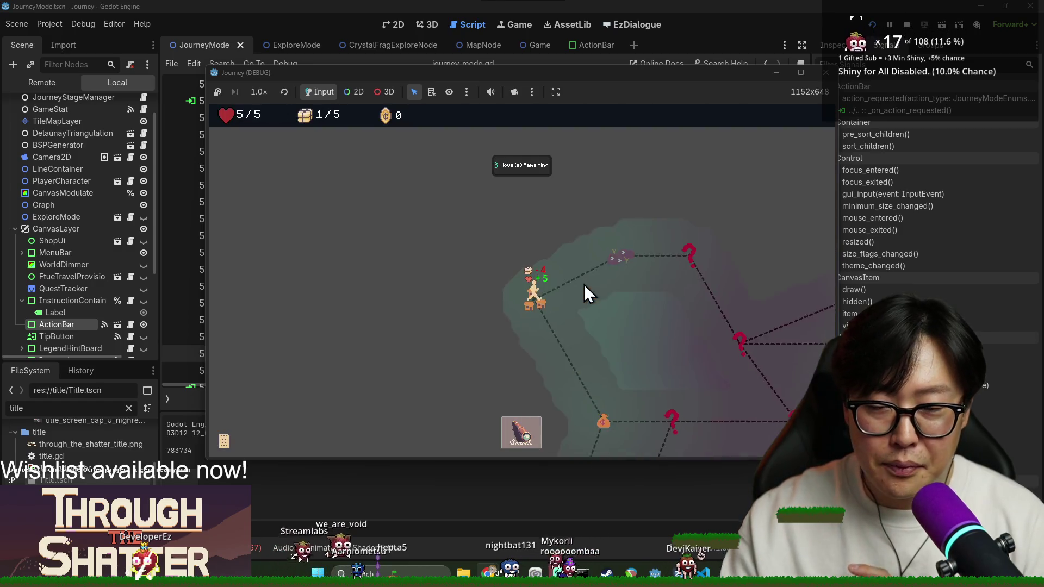
Step: Search the starting area, skip the movement tutorials, and walk to the grape node and beyond
{"action": "left_click", "coordinate": [533, 443]}
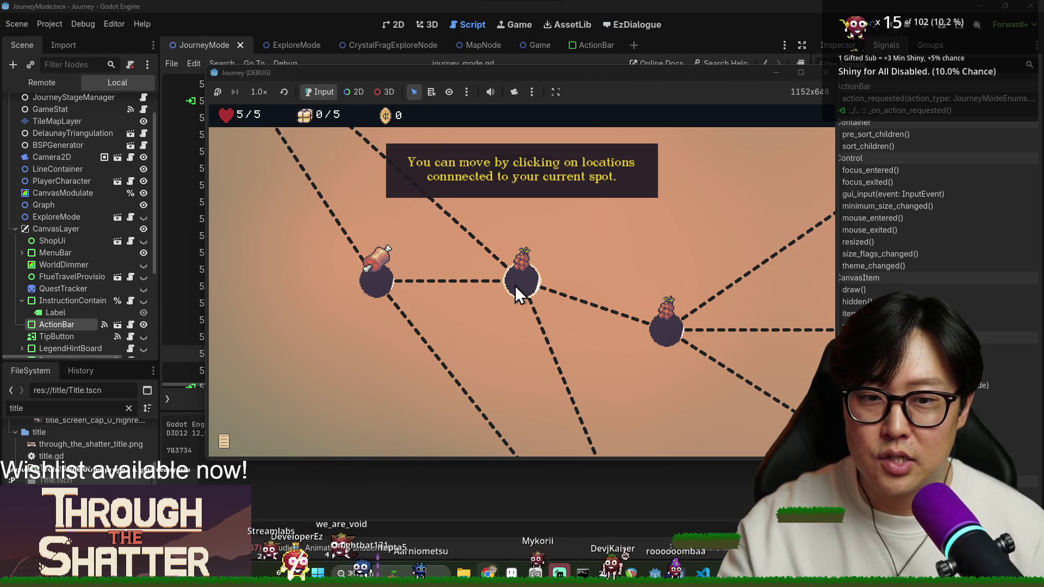
{"action": "left_click", "coordinate": [512, 282]}
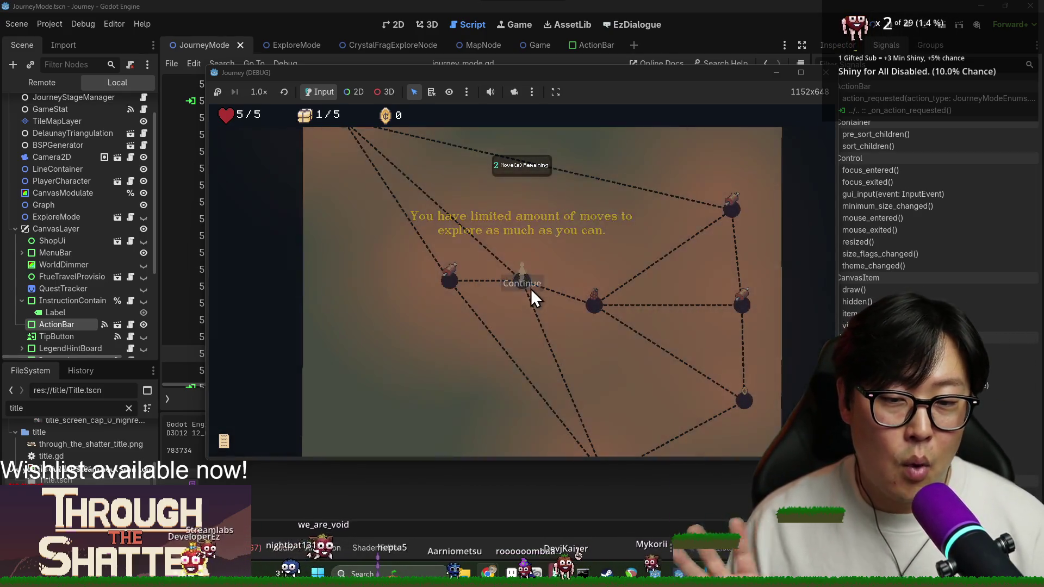
{"action": "left_click", "coordinate": [531, 288]}
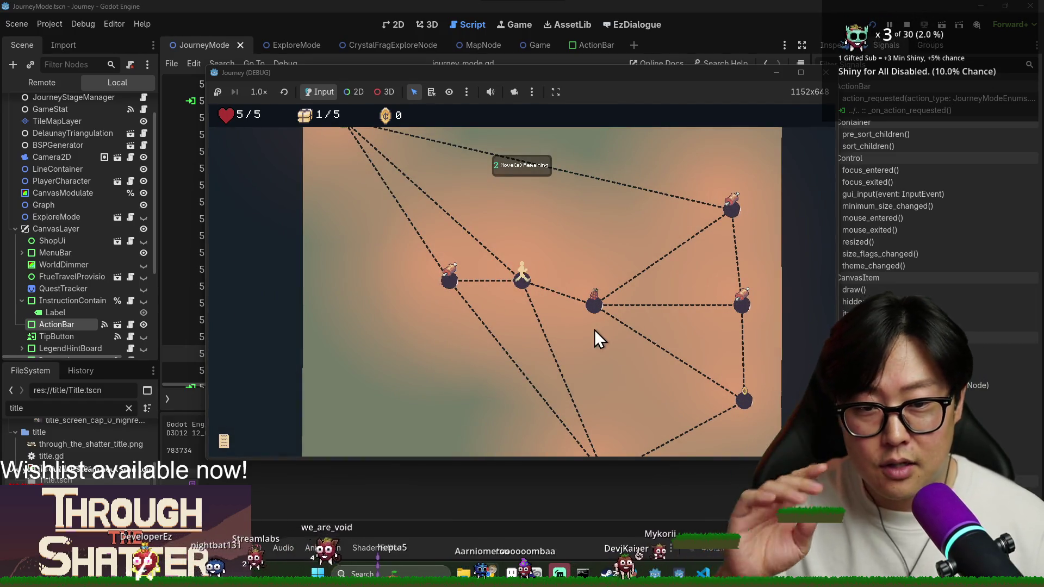
{"action": "left_click", "coordinate": [599, 307]}
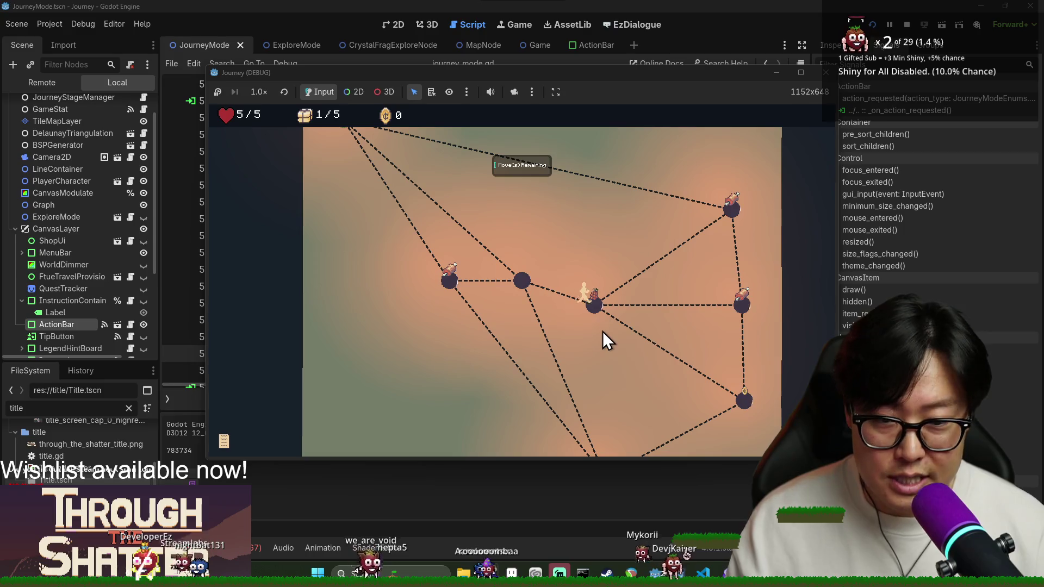
{"action": "left_click", "coordinate": [739, 308]}
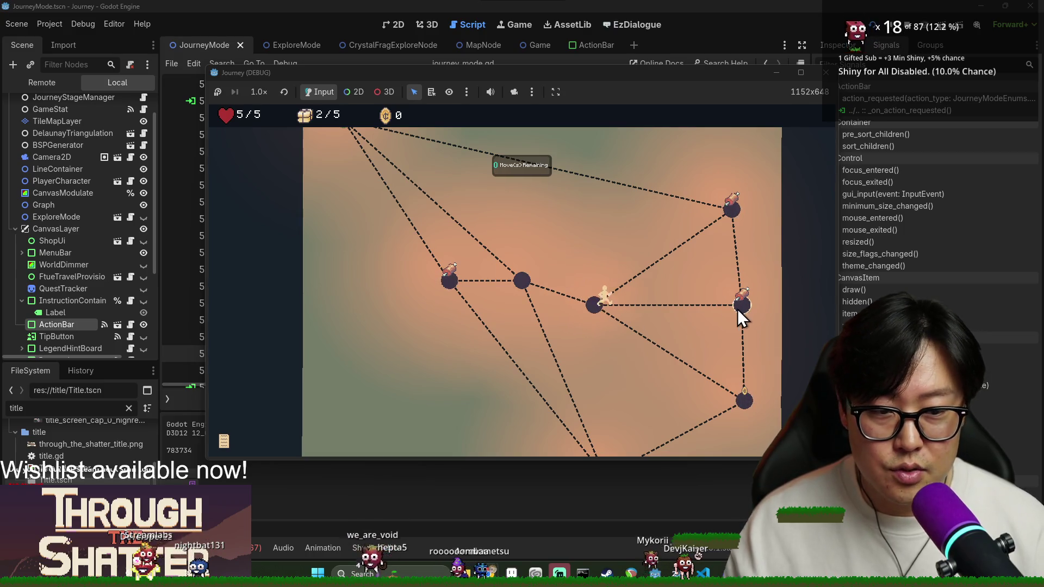
Step: Dismiss the provisions and Entrance hints, then walk via the bottom and upper-left nodes to the bag
{"action": "key", "text": "space"}
{"action": "left_click", "coordinate": [742, 408]}
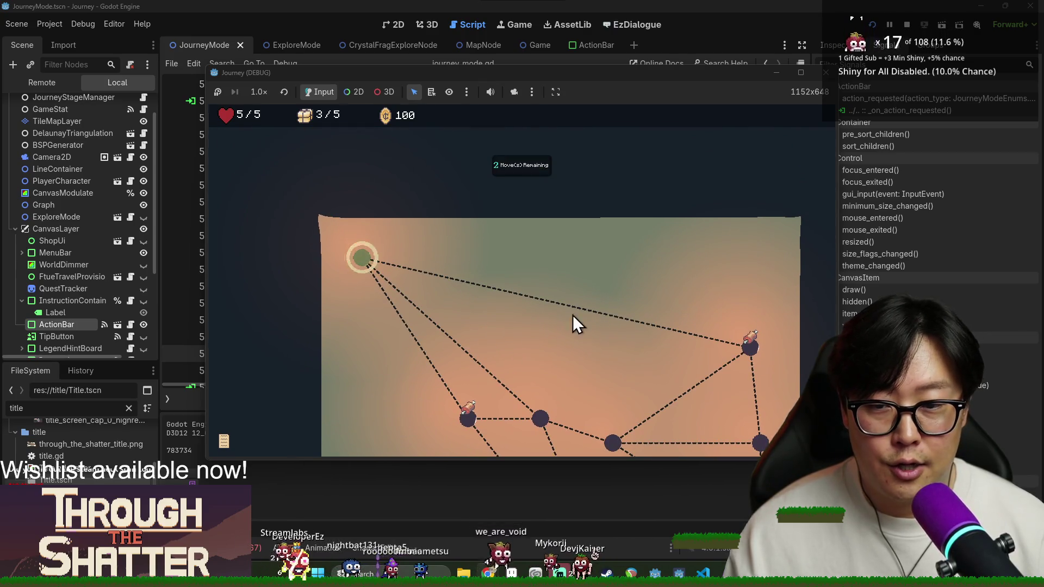
{"action": "left_click", "coordinate": [519, 211]}
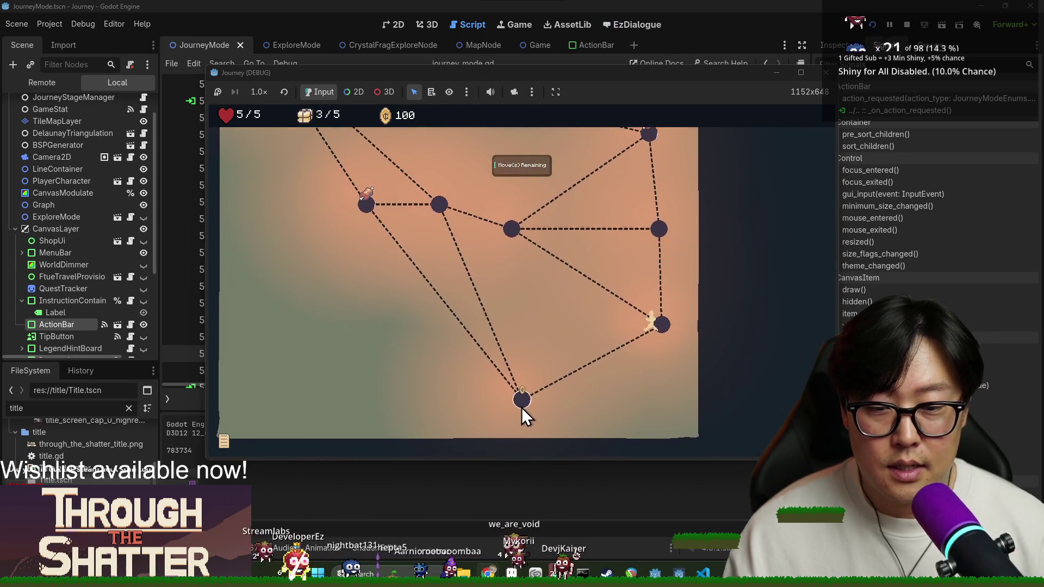
{"action": "left_click", "coordinate": [520, 406]}
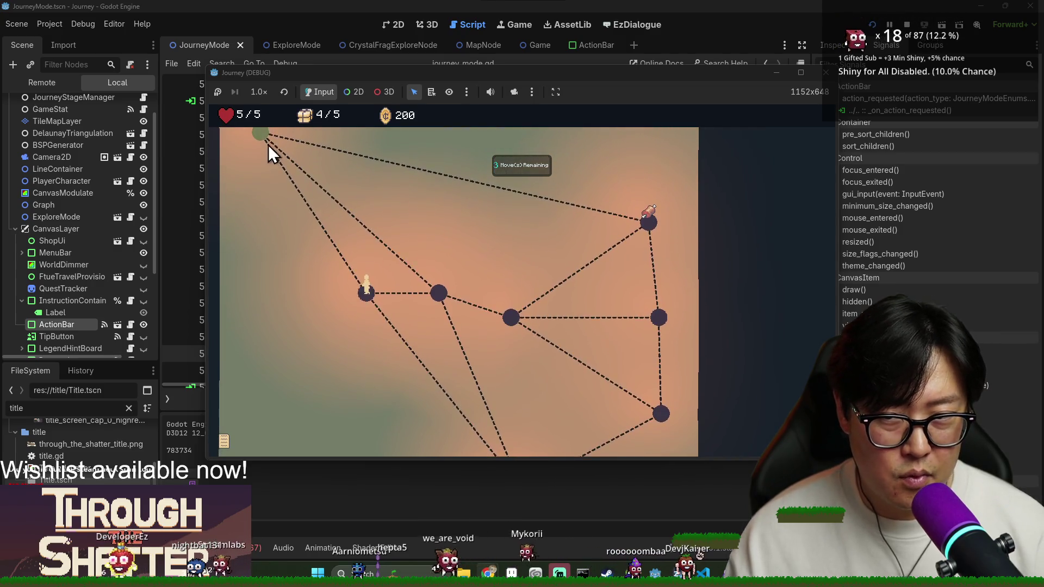
{"action": "left_click", "coordinate": [269, 144]}
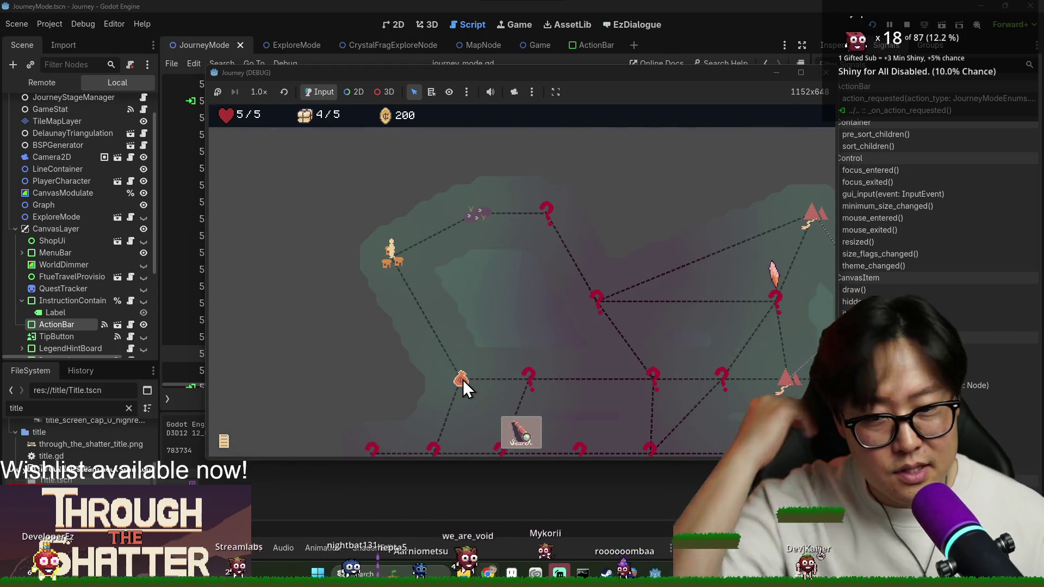
{"action": "left_click", "coordinate": [460, 379]}
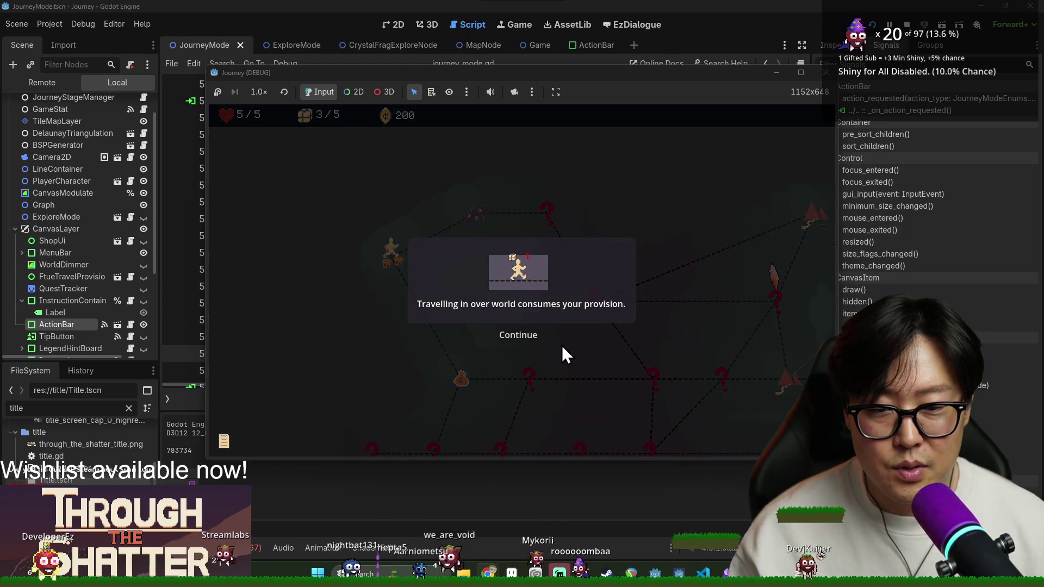
Step: Dismiss the provisions and health messages, search, and walk across the nodes to the merchant
{"action": "left_click", "coordinate": [524, 332]}
{"action": "left_click", "coordinate": [524, 330]}
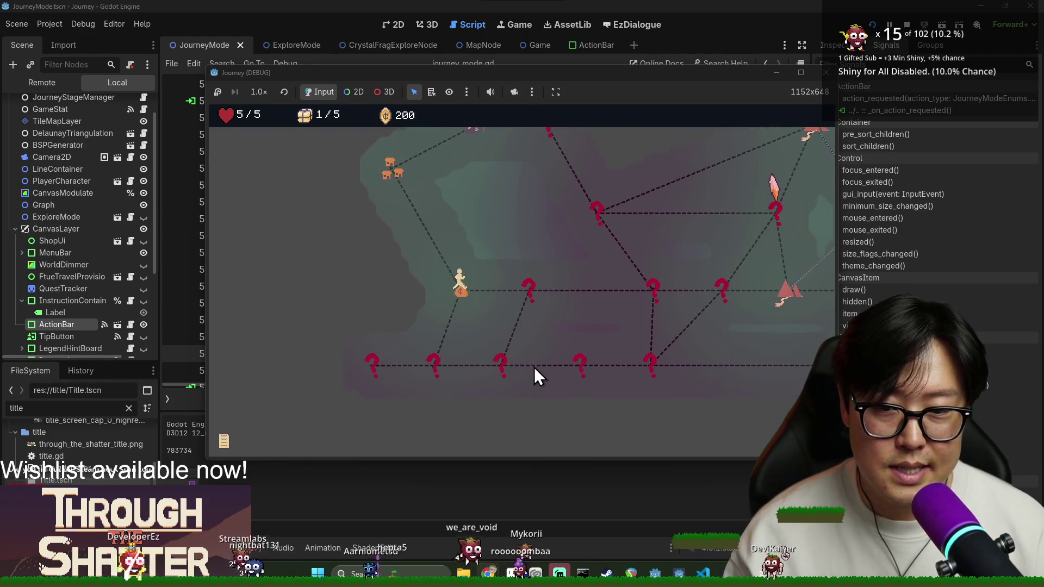
{"action": "left_click", "coordinate": [518, 439]}
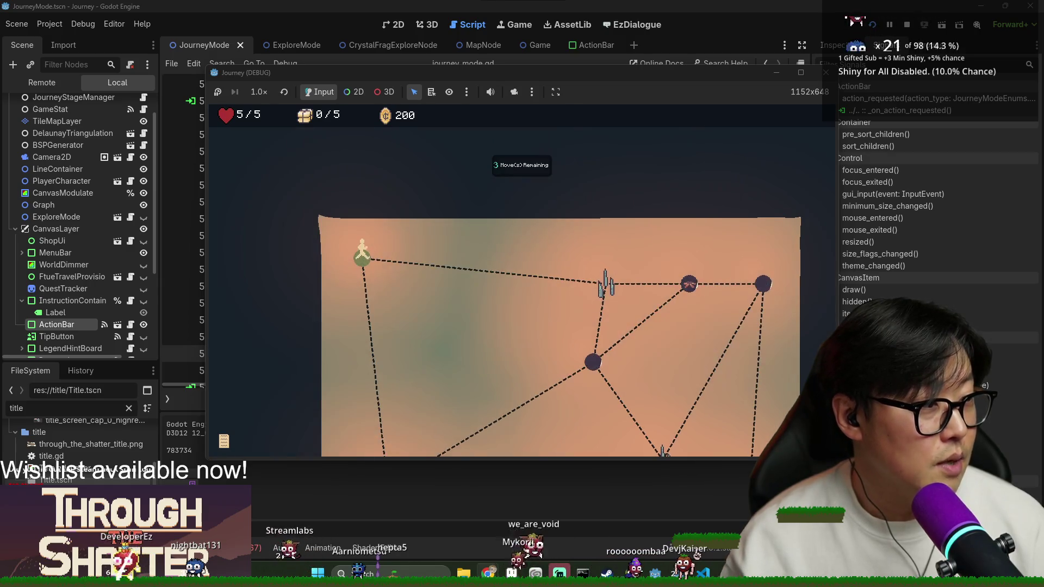
{"action": "scroll", "coordinate": [478, 326], "scroll_direction": "down", "scroll_amount": 3}
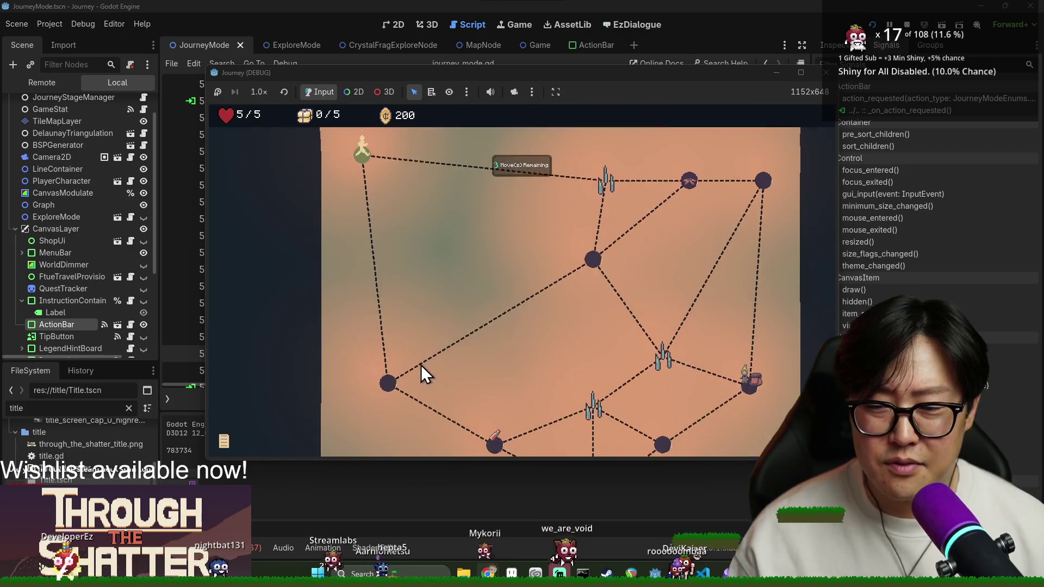
{"action": "left_click", "coordinate": [394, 352]}
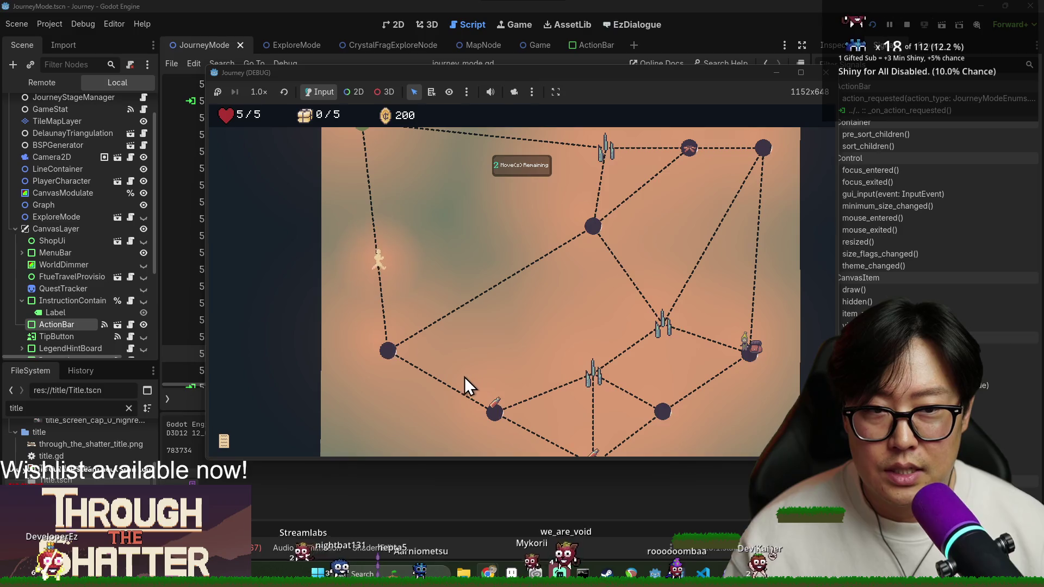
{"action": "left_click", "coordinate": [495, 410]}
{"action": "left_click", "coordinate": [500, 412]}
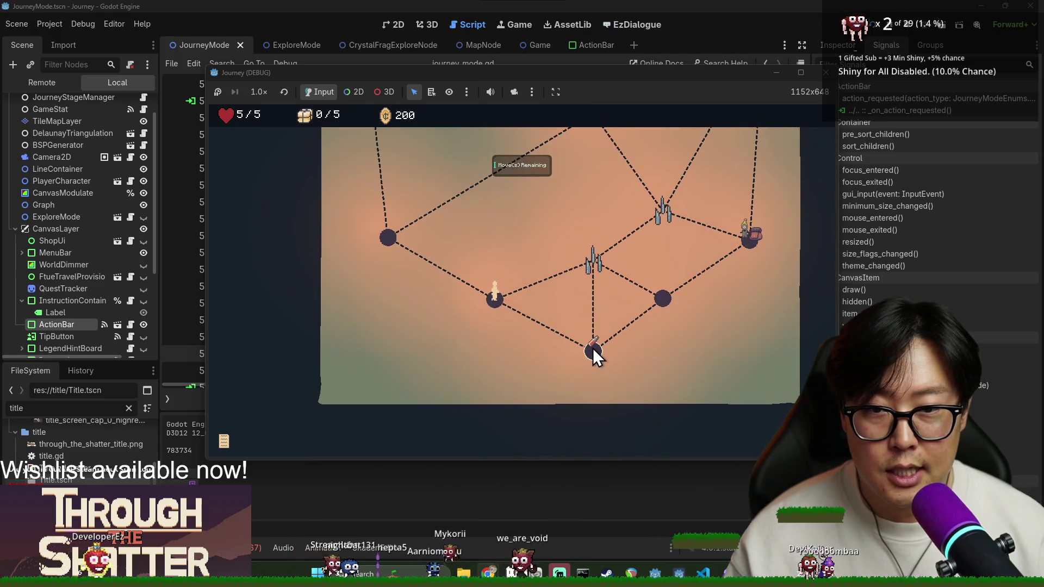
{"action": "left_click", "coordinate": [592, 349]}
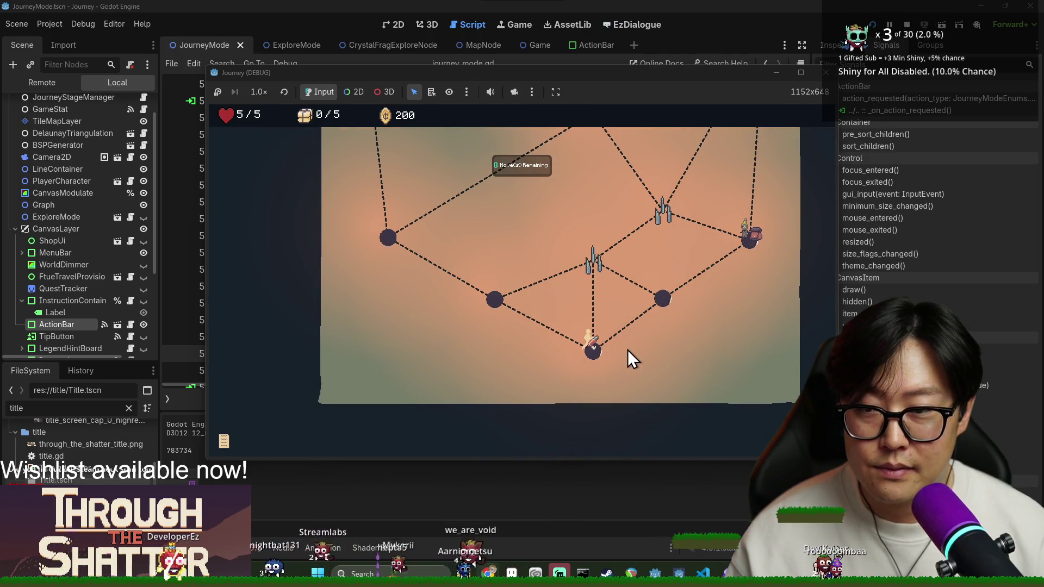
{"action": "left_click", "coordinate": [559, 385]}
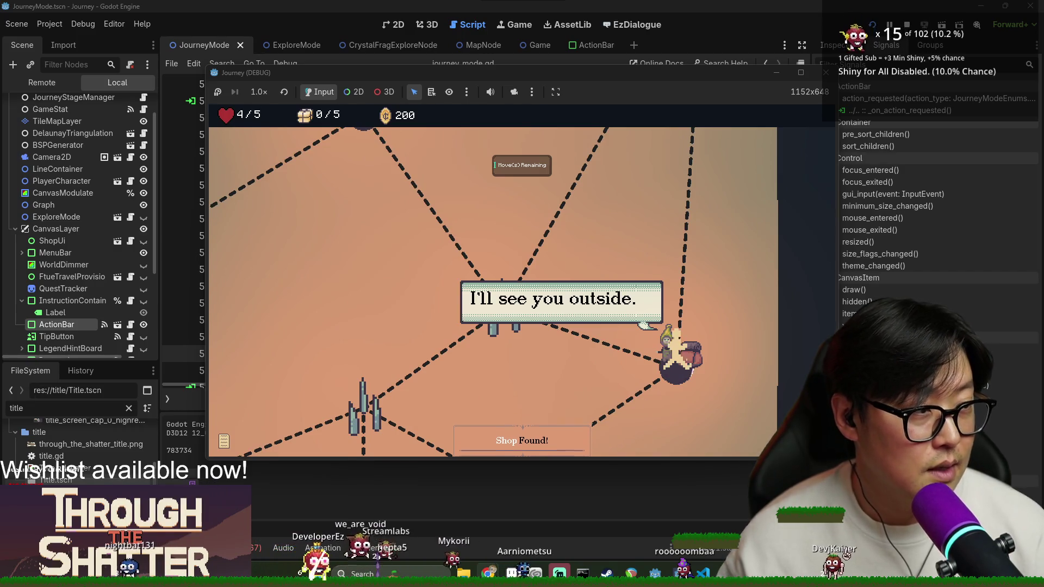
Step: Buy the Spyglass for 200 gold in the merchant's shop, then search the new area
{"action": "left_click", "coordinate": [681, 360]}
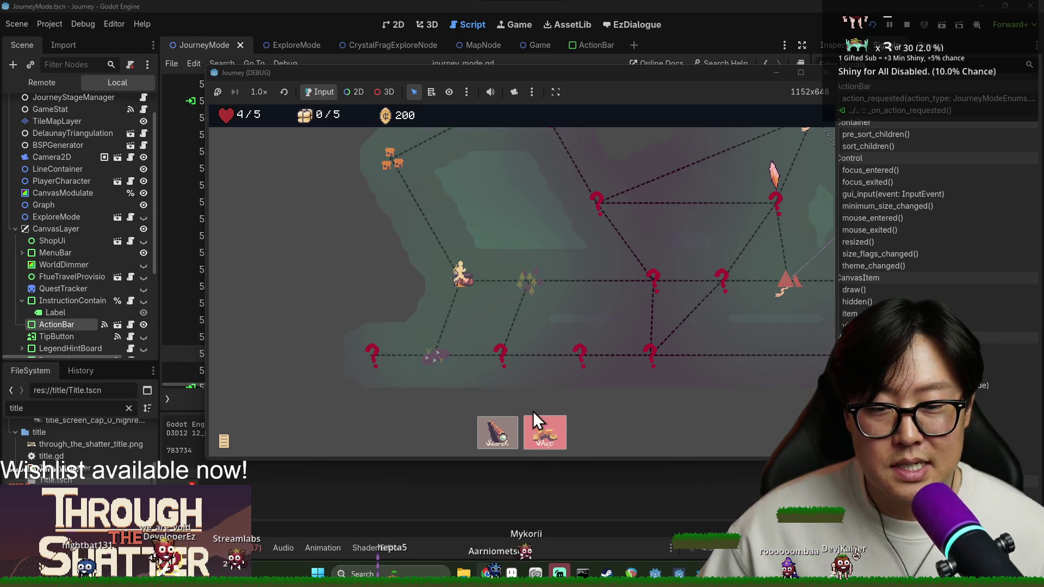
{"action": "left_click", "coordinate": [550, 419]}
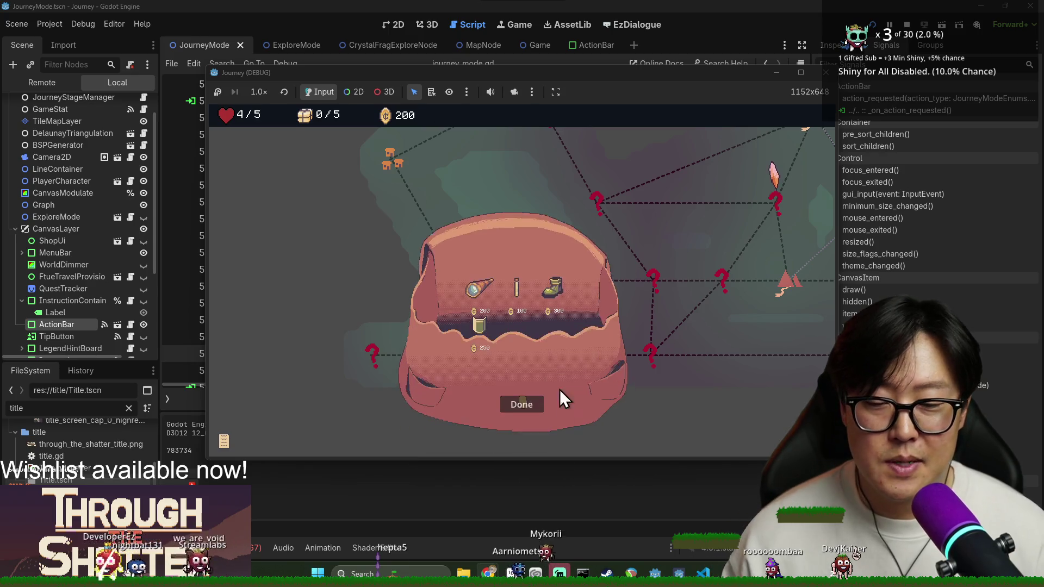
{"action": "mouse_move", "coordinate": [480, 293]}
{"action": "left_click", "coordinate": [478, 258]}
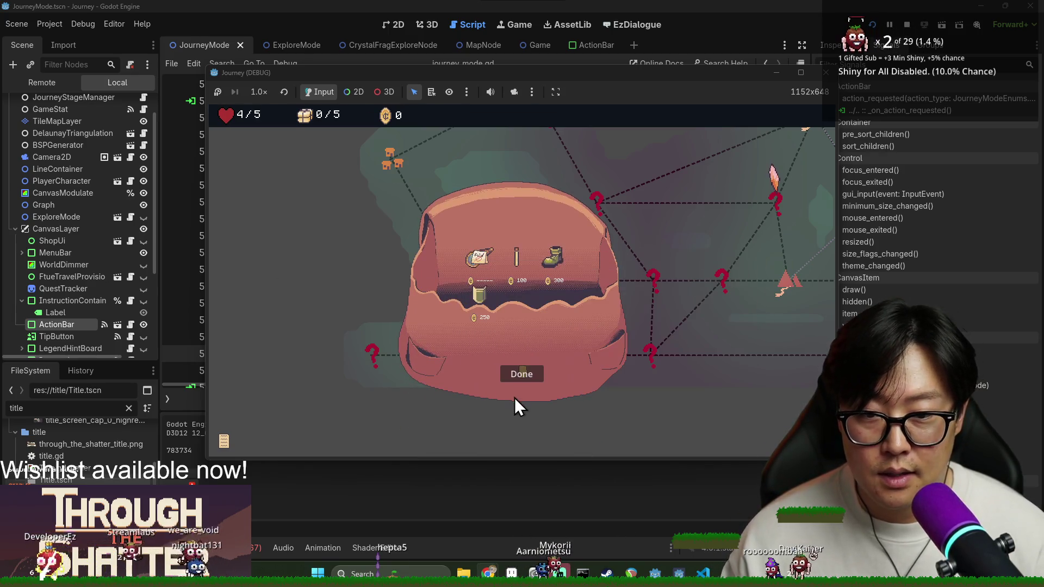
{"action": "left_click", "coordinate": [533, 373]}
{"action": "left_click", "coordinate": [507, 435]}
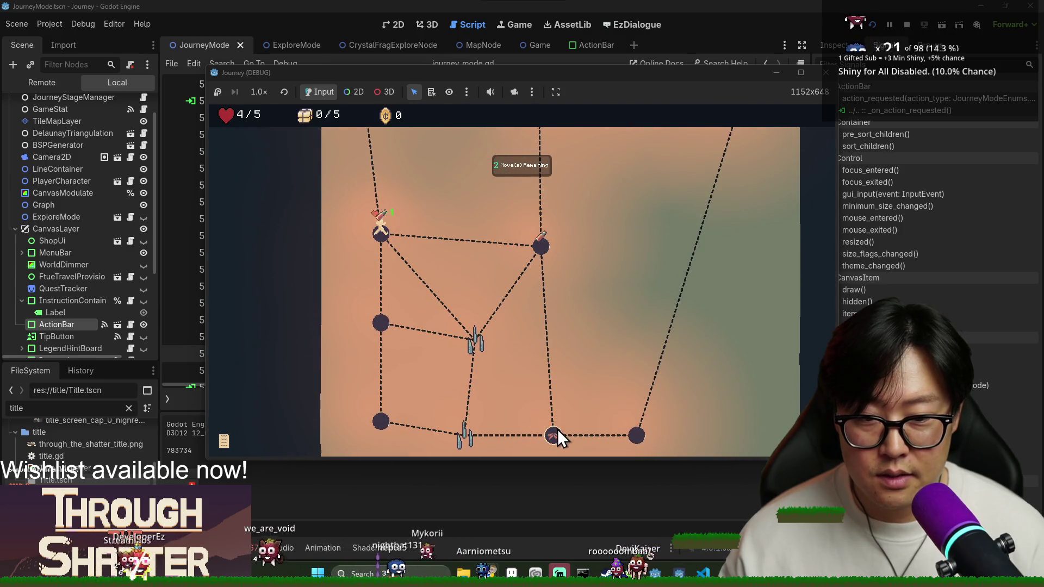
Step: Walk the map nodes up to the green exit node at the rest site
{"action": "left_click", "coordinate": [545, 354]}
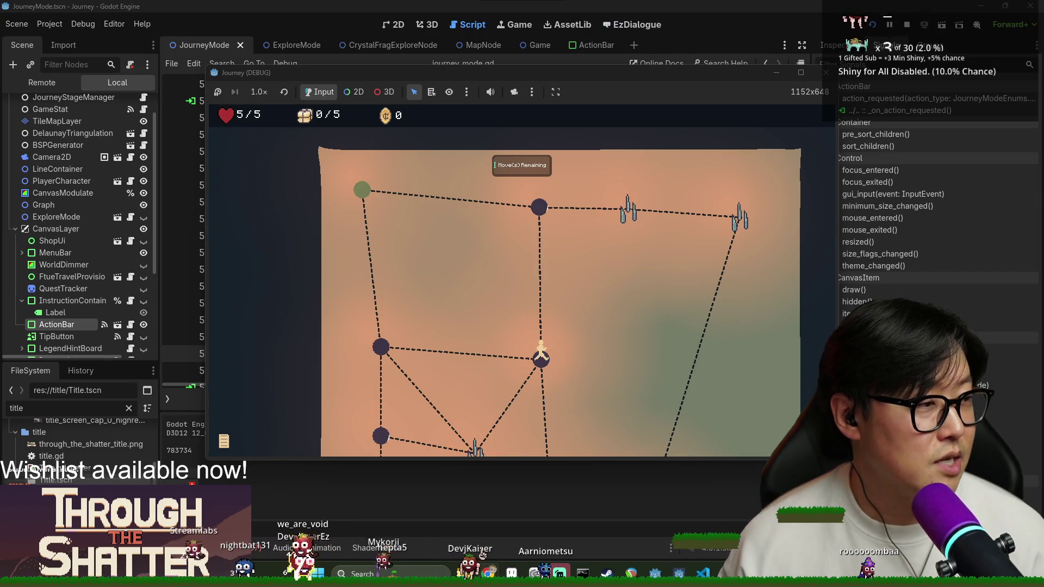
{"action": "scroll", "coordinate": [546, 402], "scroll_direction": "down", "scroll_amount": 3}
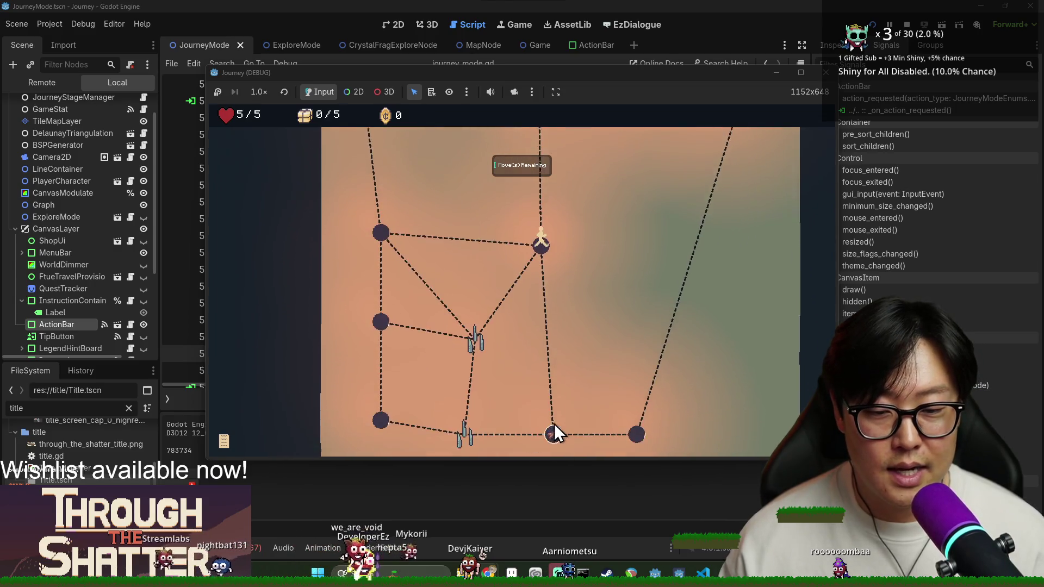
{"action": "left_click", "coordinate": [554, 415]}
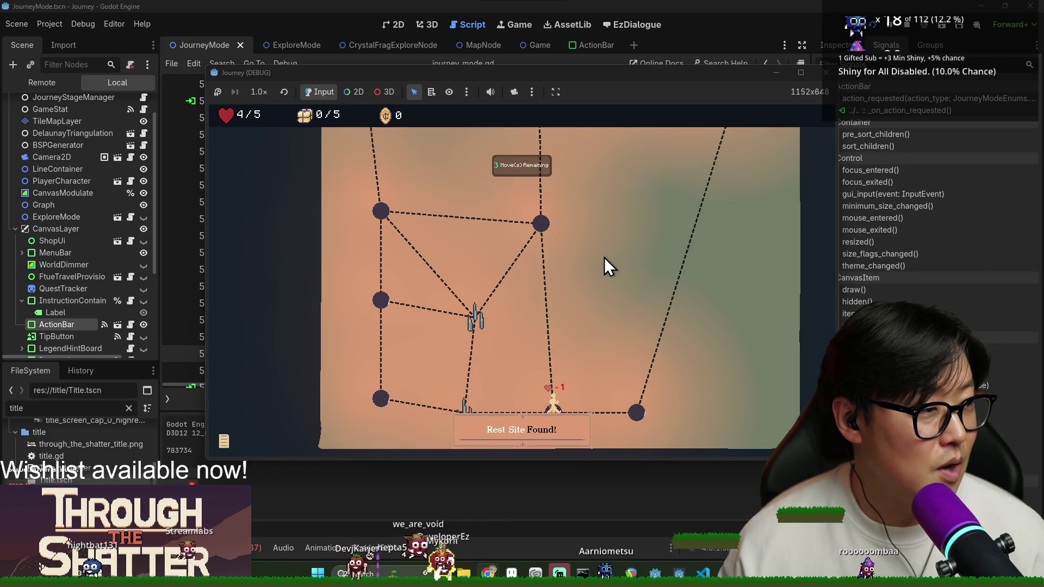
{"action": "left_click", "coordinate": [539, 224]}
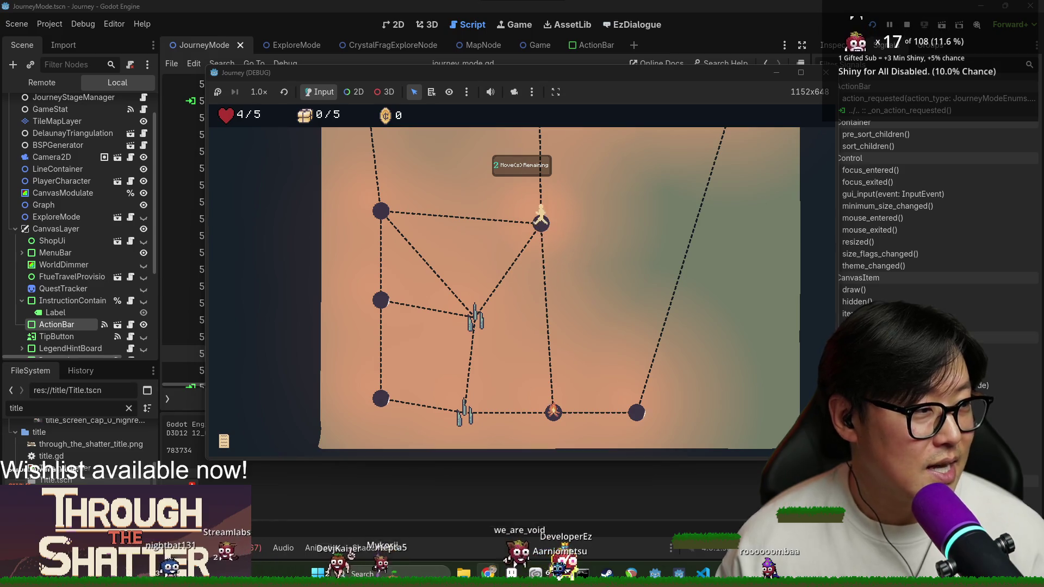
{"action": "scroll", "coordinate": [713, 269], "scroll_direction": "up", "scroll_amount": 1}
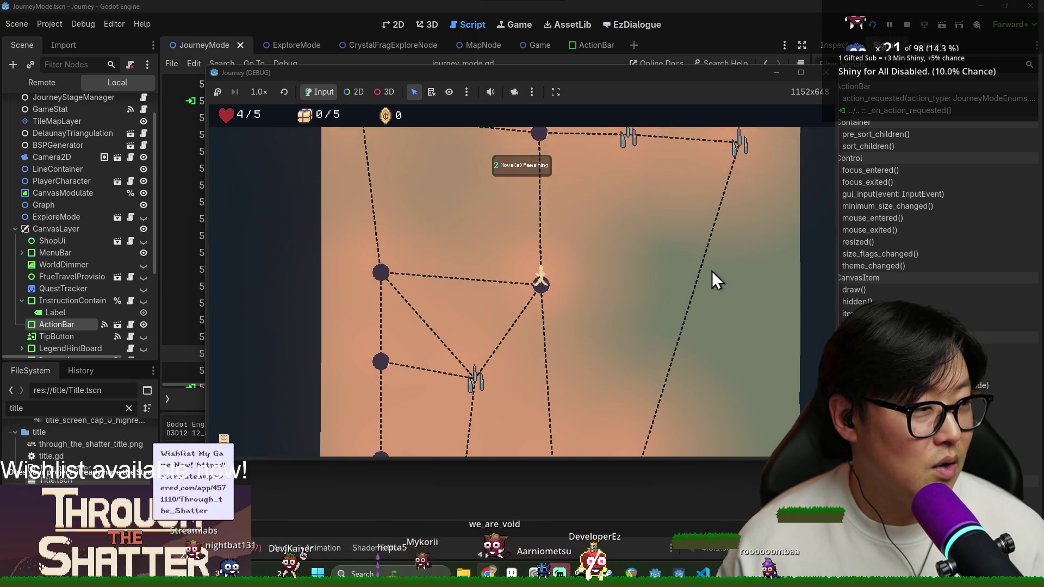
{"action": "scroll", "coordinate": [713, 269], "scroll_direction": "up", "scroll_amount": 1}
{"action": "left_click", "coordinate": [536, 192]}
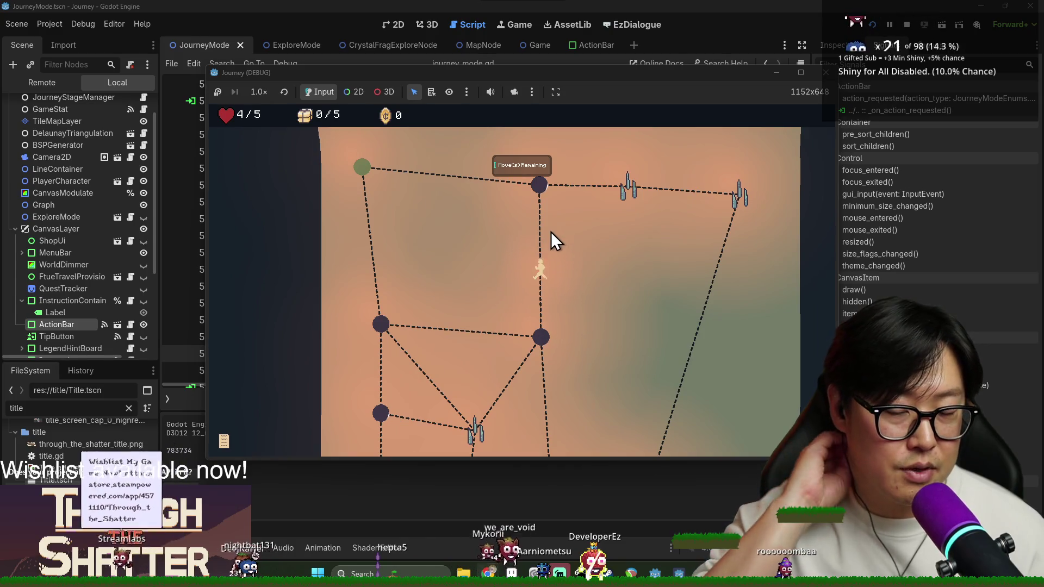
{"action": "left_click", "coordinate": [364, 177]}
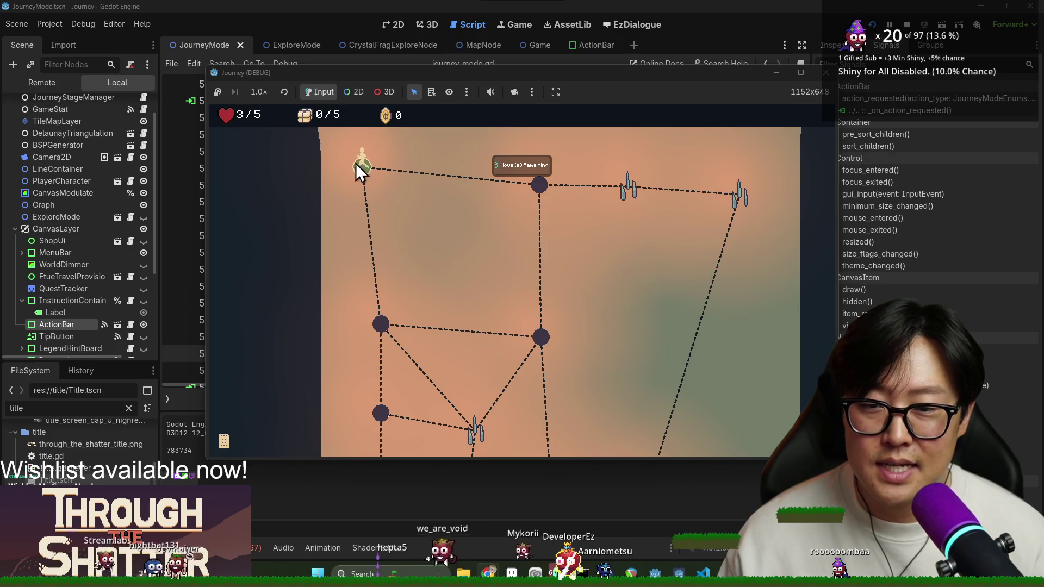
{"action": "scroll", "coordinate": [409, 255], "scroll_direction": "down", "scroll_amount": 3}
{"action": "scroll", "coordinate": [408, 255], "scroll_direction": "up", "scroll_amount": 4}
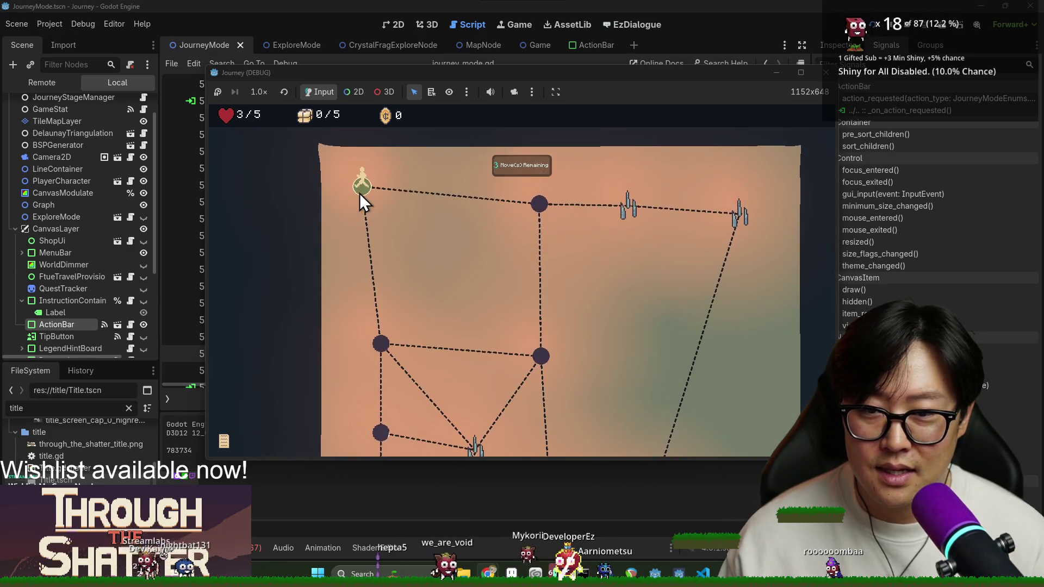
Step: Stop the debug run and open the Merchant scene found by filtering files for 'merchant'
{"action": "left_click", "coordinate": [908, 26]}
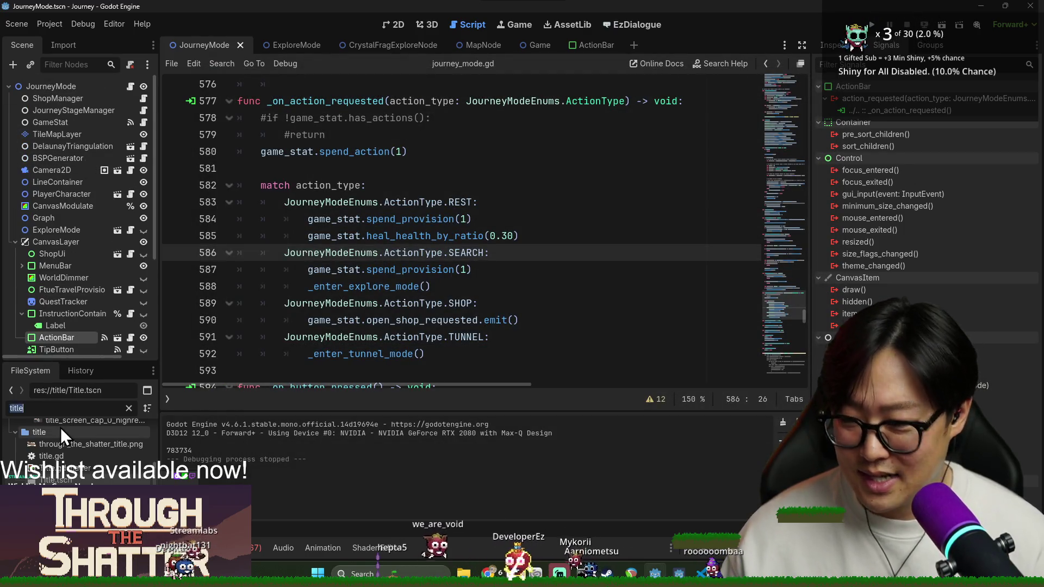
{"action": "type", "text": "merchant"}
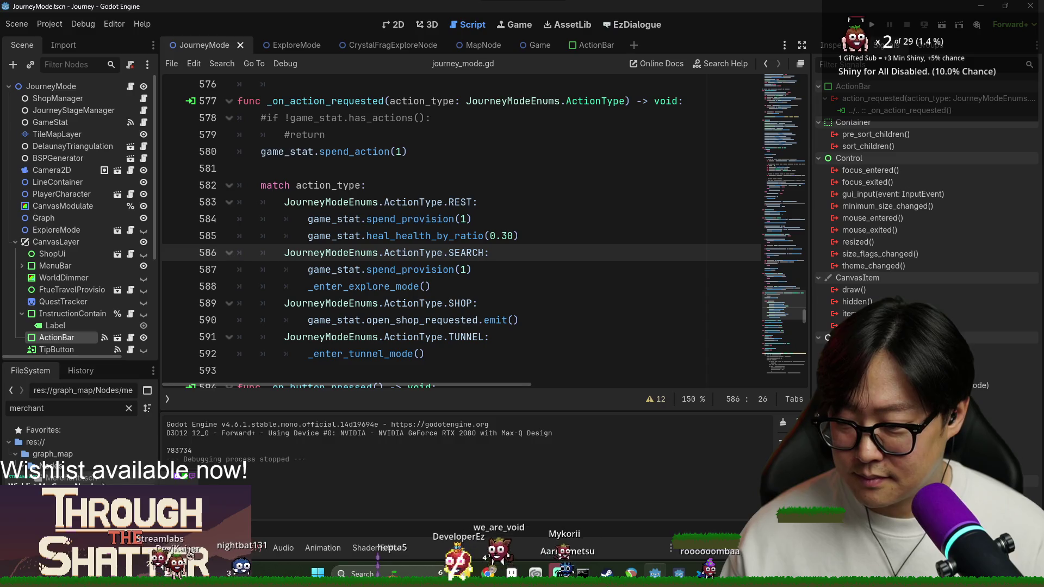
{"action": "double_click", "coordinate": [65, 478]}
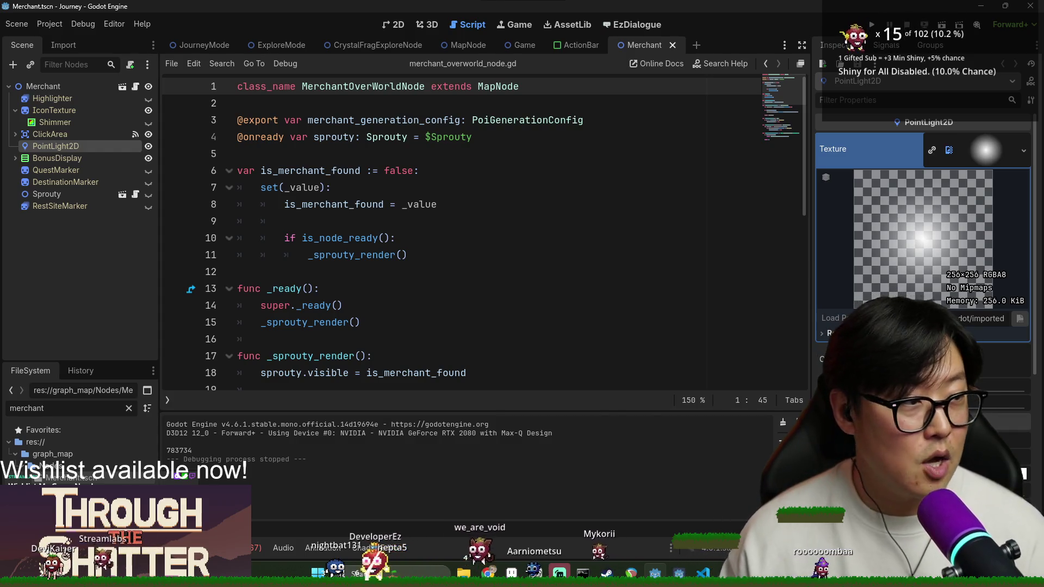
{"action": "left_click", "coordinate": [478, 231]}
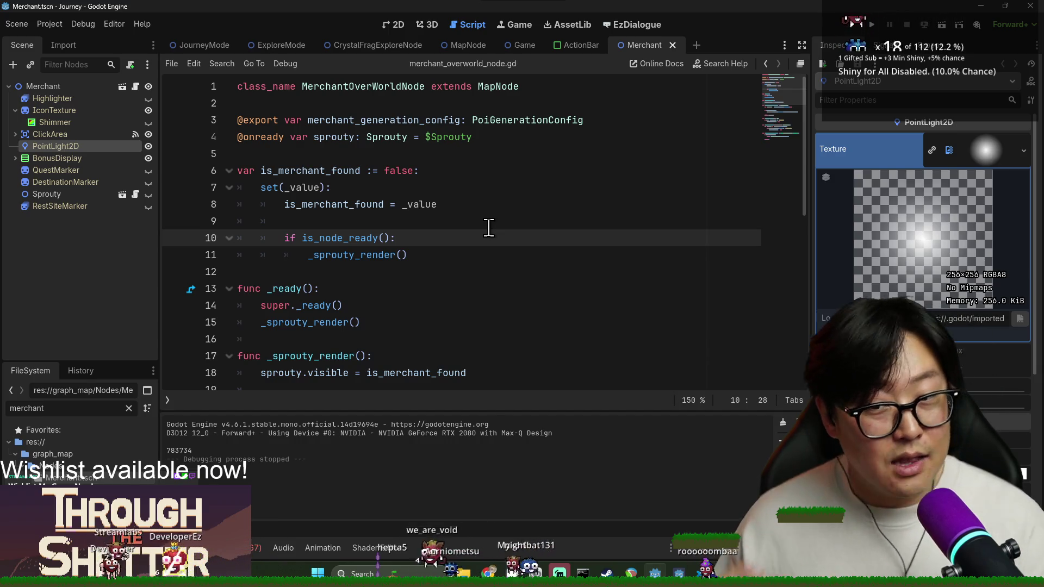
{"action": "left_click_drag", "start_coordinate": [323, 120], "coordinate": [523, 376]}
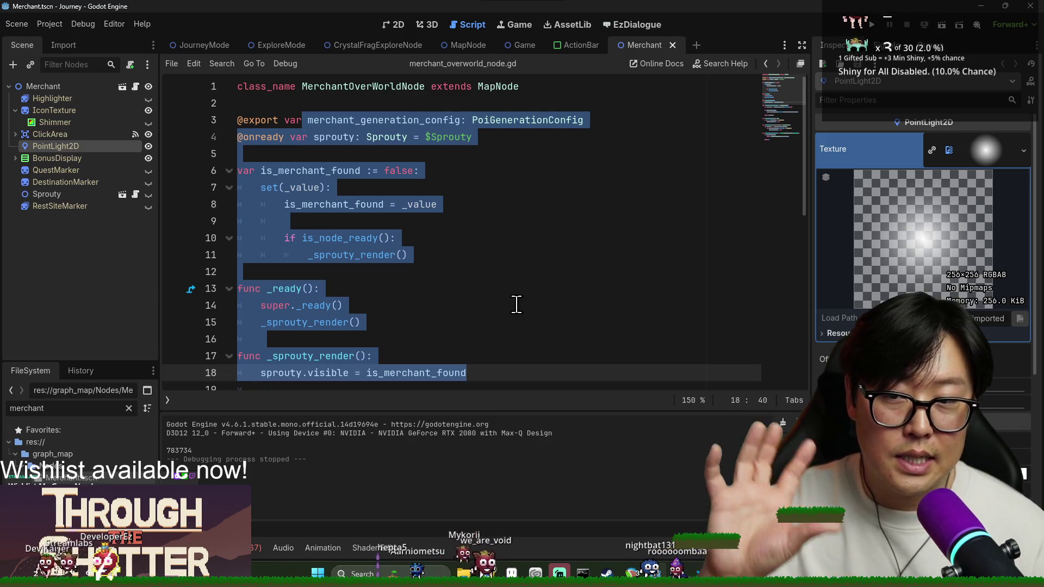
{"action": "left_click", "coordinate": [448, 271]}
{"action": "left_click_drag", "start_coordinate": [305, 137], "coordinate": [375, 356]}
{"action": "left_click", "coordinate": [425, 342]}
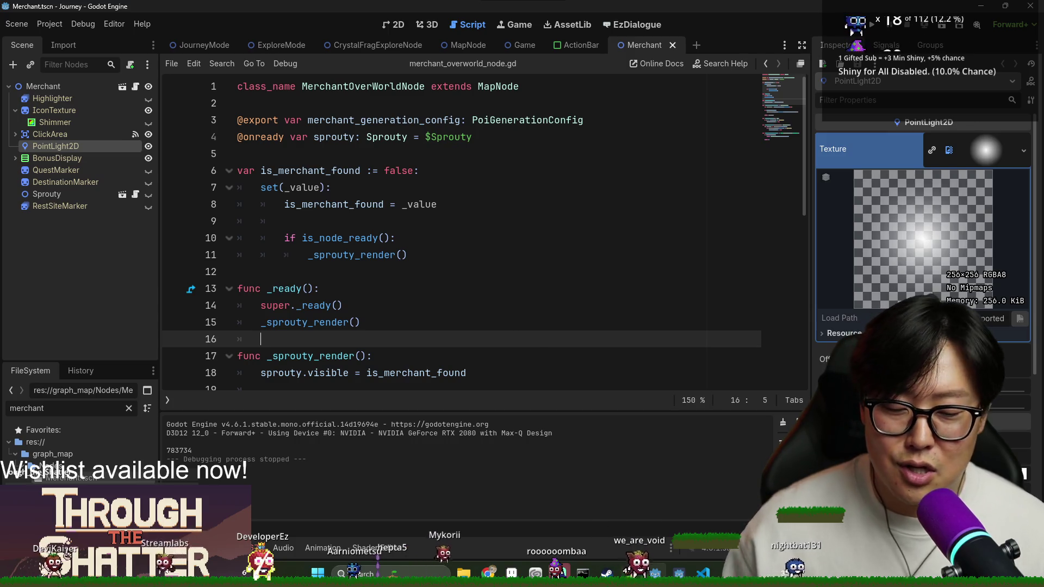
{"action": "mouse_move", "coordinate": [656, 573]}
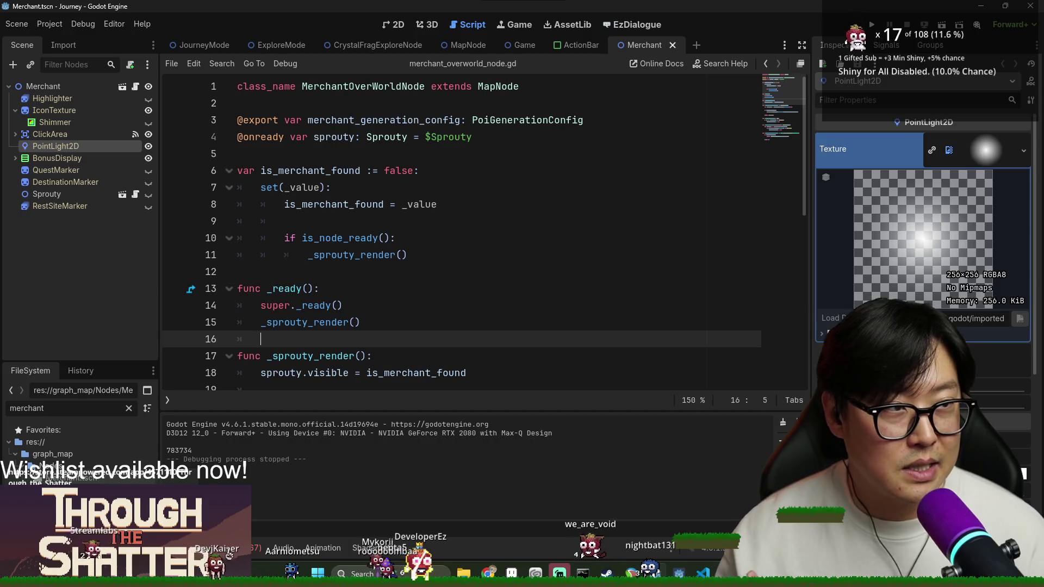
{"action": "left_click", "coordinate": [489, 572]}
Step: Search 'godot engine documentation' to reach the Godot Docs 4.6 home and expand Getting Started
{"action": "type", "text": "god"}
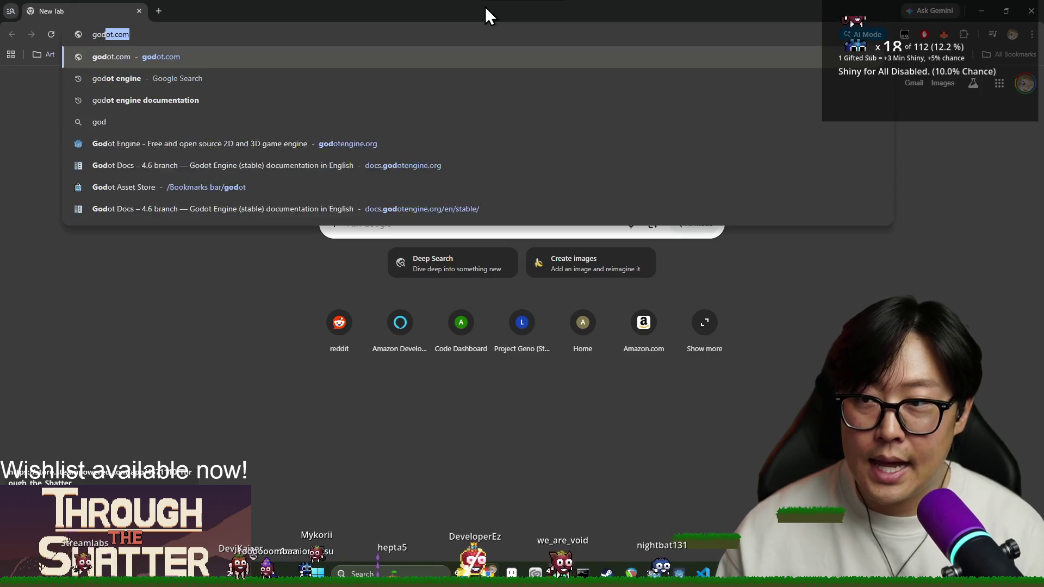
{"action": "type", "text": "ot engine"}
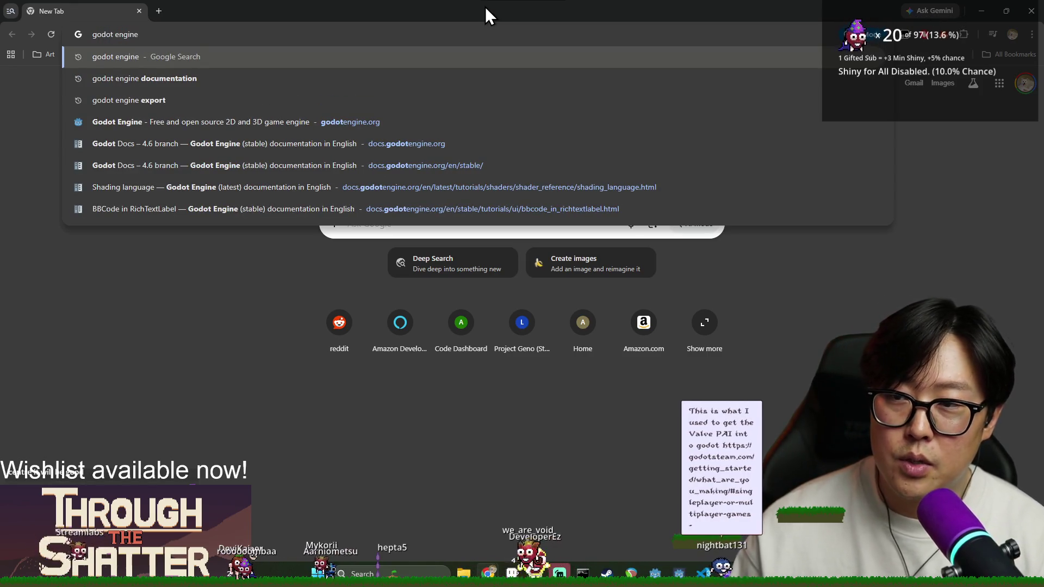
{"action": "type", "text": " documentation"}
{"action": "key", "text": "Return"}
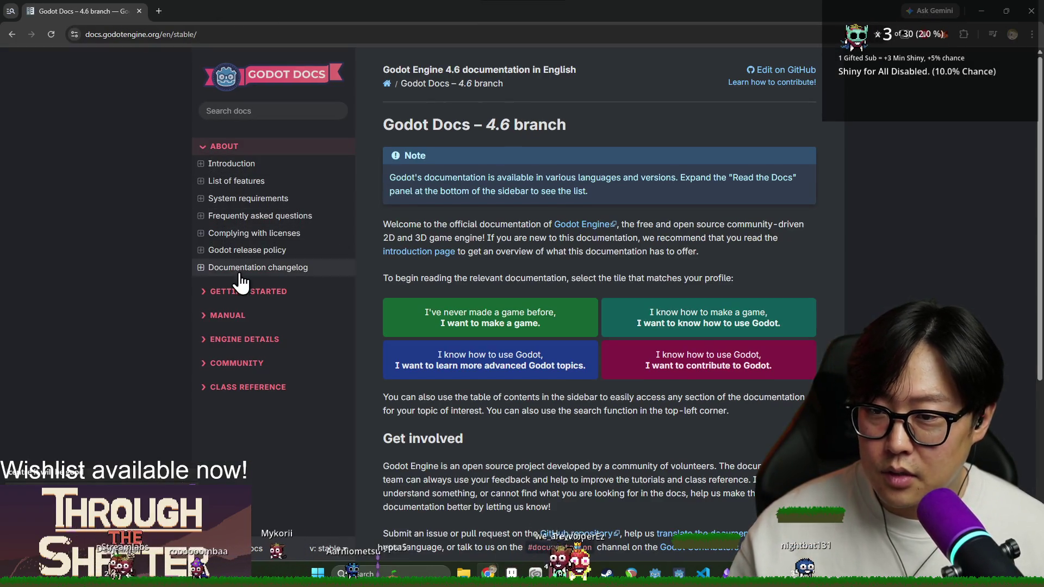
{"action": "left_click", "coordinate": [242, 291]}
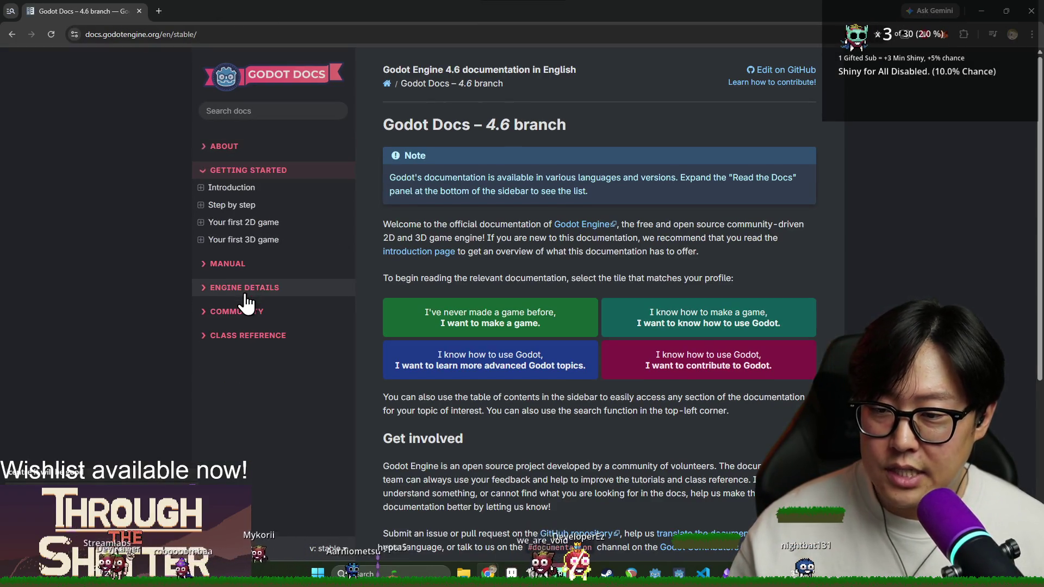
Step: Open the 'Your first 2D game' tutorial in Getting Started and skim its page
{"action": "left_click", "coordinate": [254, 227]}
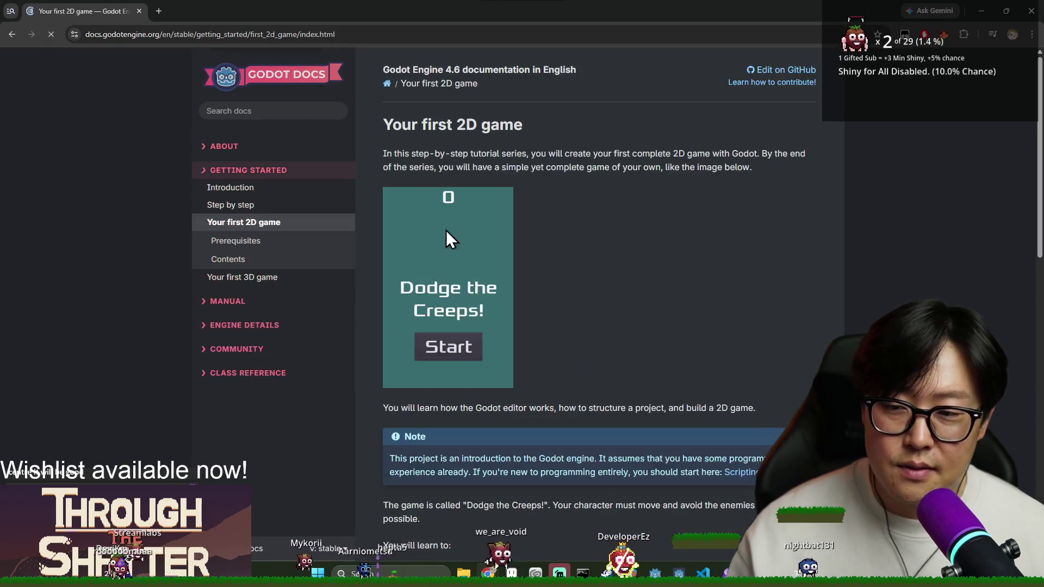
{"action": "scroll", "coordinate": [573, 272], "scroll_direction": "down", "scroll_amount": 10}
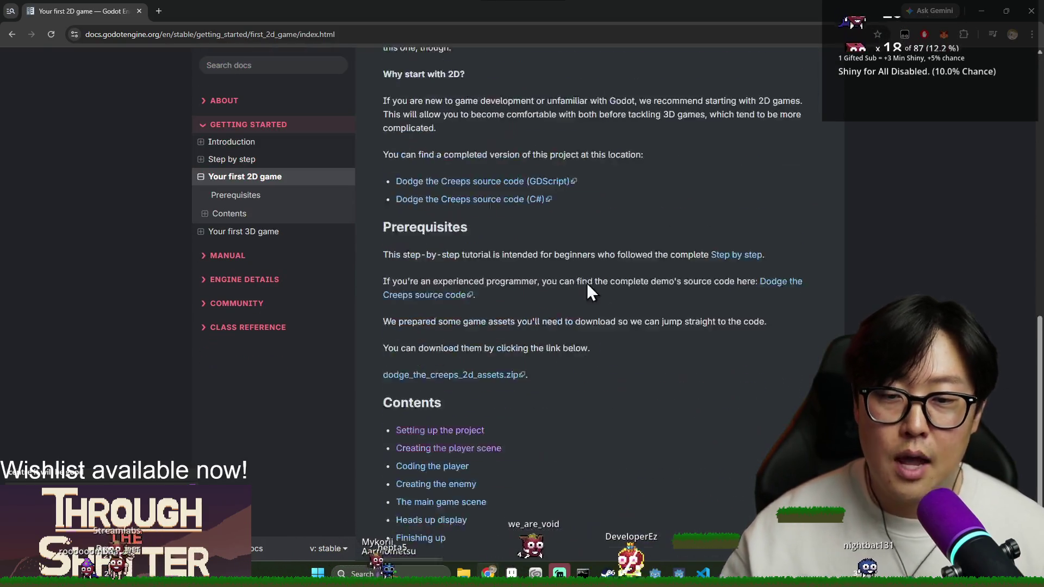
{"action": "scroll", "coordinate": [505, 259], "scroll_direction": "up", "scroll_amount": 5}
{"action": "scroll", "coordinate": [591, 315], "scroll_direction": "down", "scroll_amount": 6}
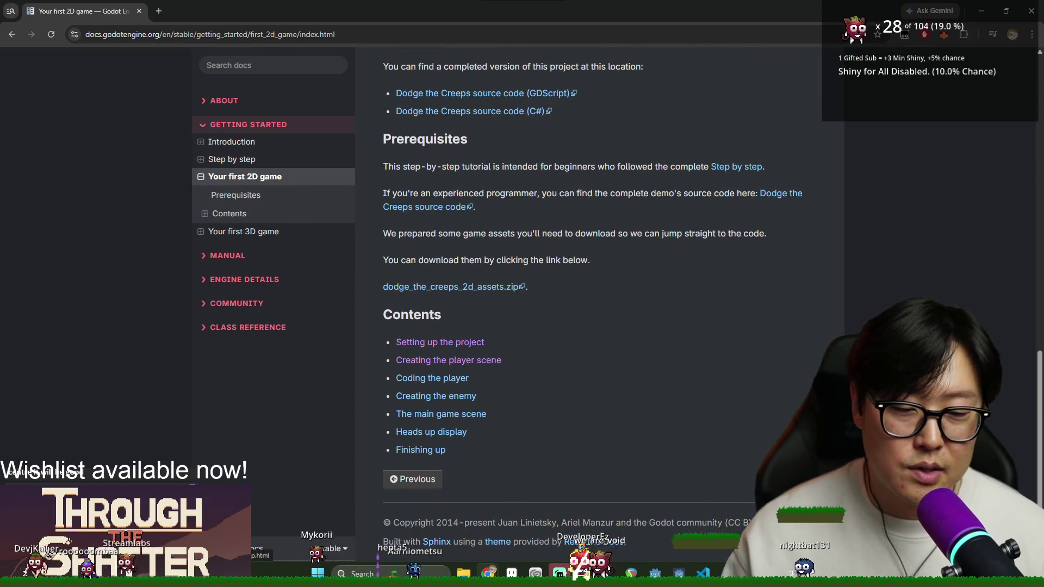
Step: Open the 'Setting up the project' lesson and scroll through its content
{"action": "left_click", "coordinate": [440, 342]}
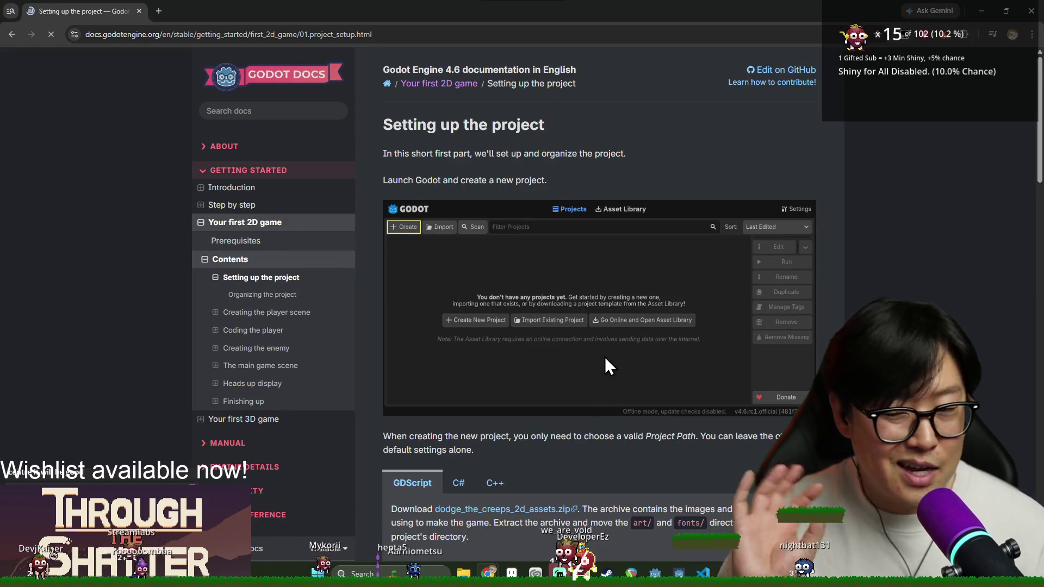
{"action": "scroll", "coordinate": [635, 354], "scroll_direction": "down", "scroll_amount": 5}
{"action": "scroll", "coordinate": [635, 354], "scroll_direction": "down", "scroll_amount": 6}
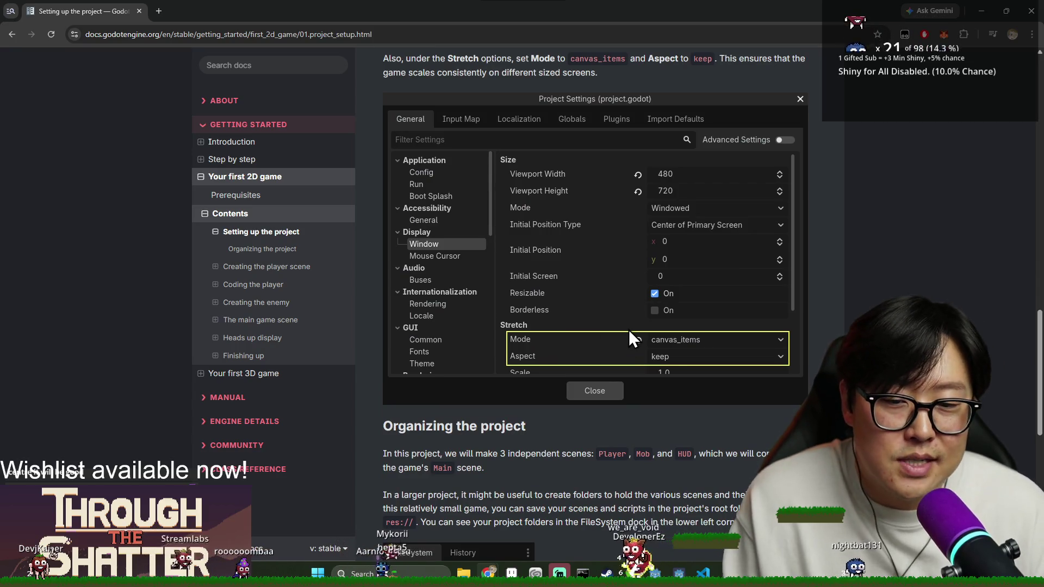
{"action": "scroll", "coordinate": [625, 358], "scroll_direction": "down", "scroll_amount": 7}
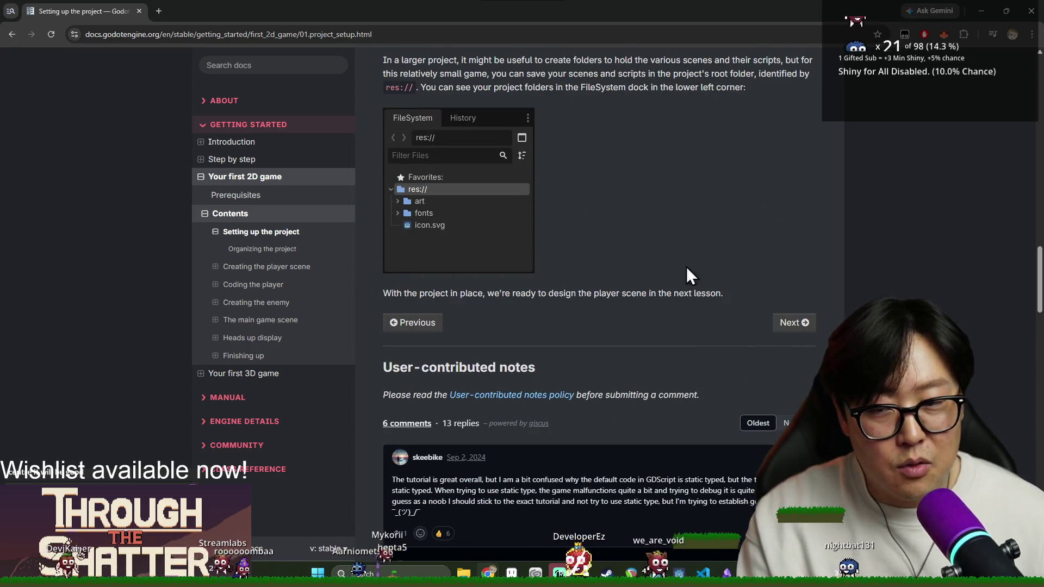
{"action": "scroll", "coordinate": [679, 294], "scroll_direction": "down", "scroll_amount": 6}
{"action": "scroll", "coordinate": [679, 304], "scroll_direction": "up", "scroll_amount": 15}
{"action": "scroll", "coordinate": [597, 310], "scroll_direction": "up", "scroll_amount": 9}
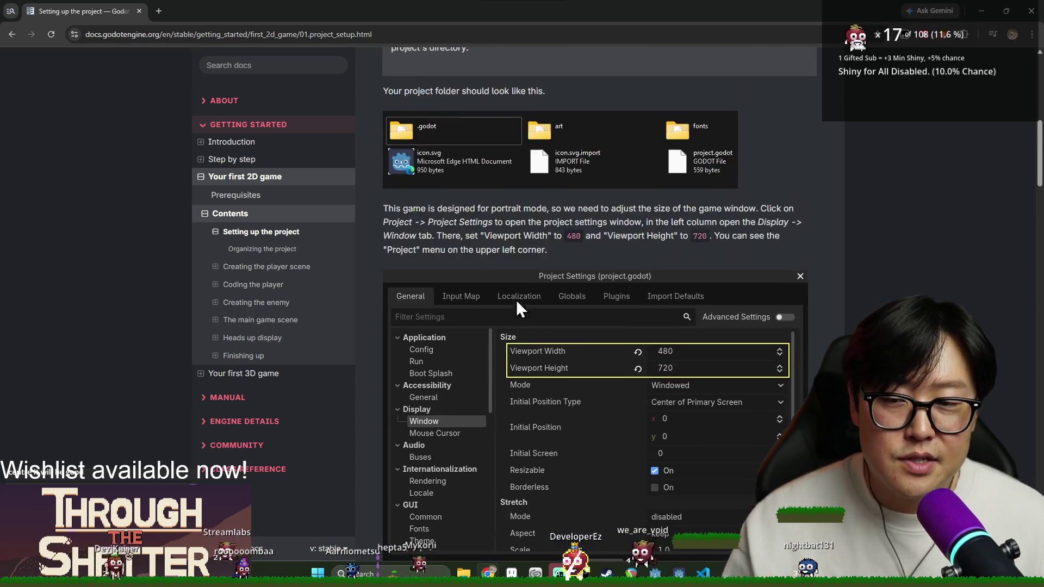
Step: Collapse the 2D game entries, expand Introduction, and open 'Learn to code with GDScript'
{"action": "left_click", "coordinate": [205, 178]}
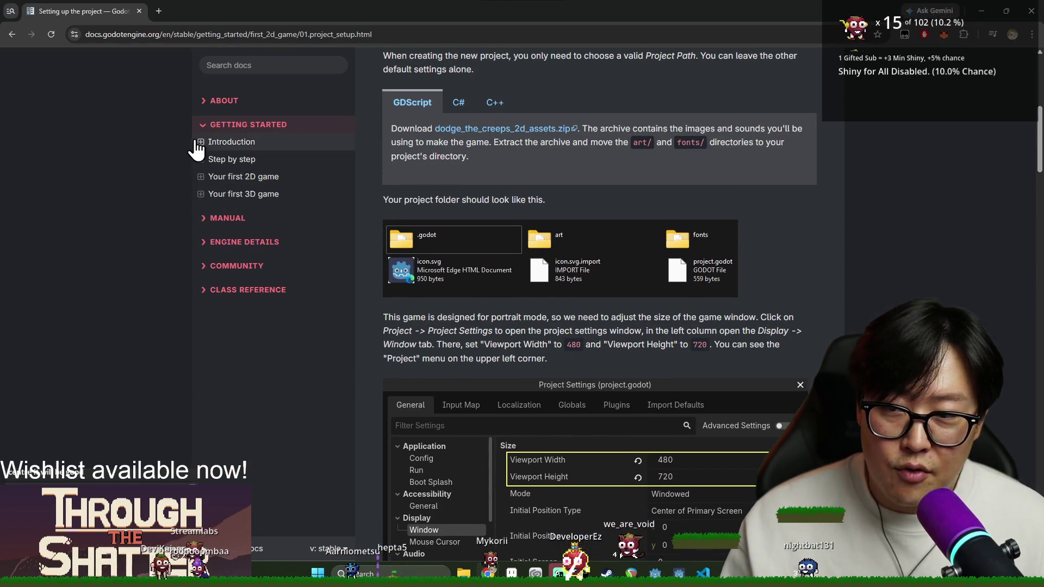
{"action": "left_click", "coordinate": [200, 142]}
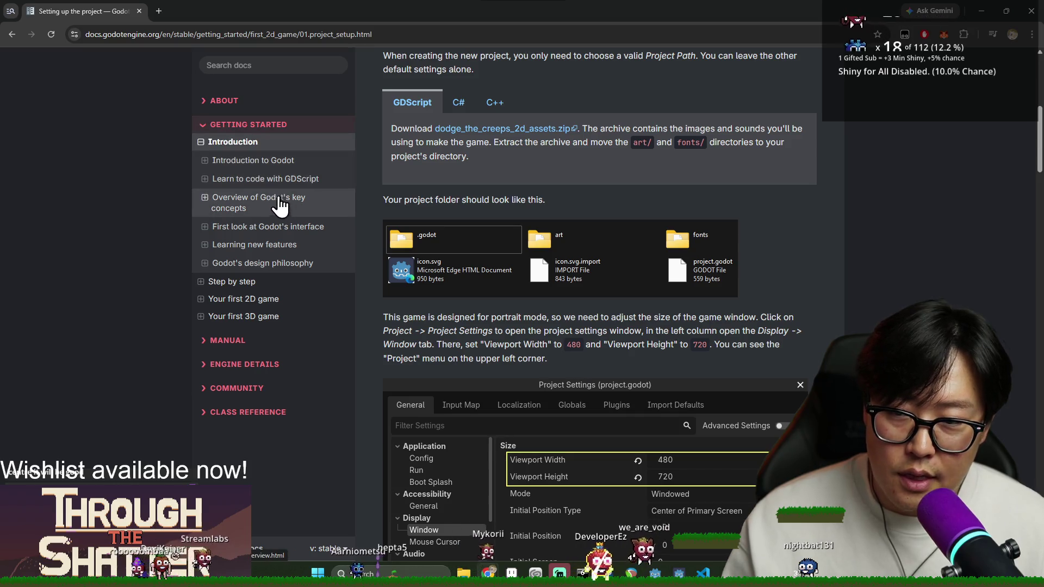
{"action": "left_click", "coordinate": [253, 179]}
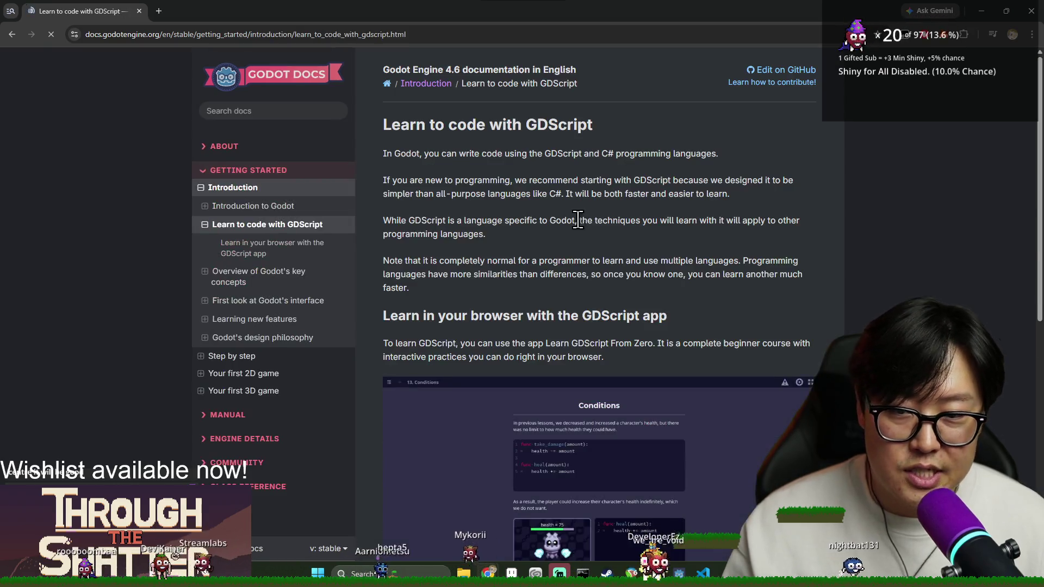
Step: Follow the page's 'Learn GDScript From Zero app' link to launch the GDQuest course
{"action": "scroll", "coordinate": [546, 277], "scroll_direction": "down", "scroll_amount": 10}
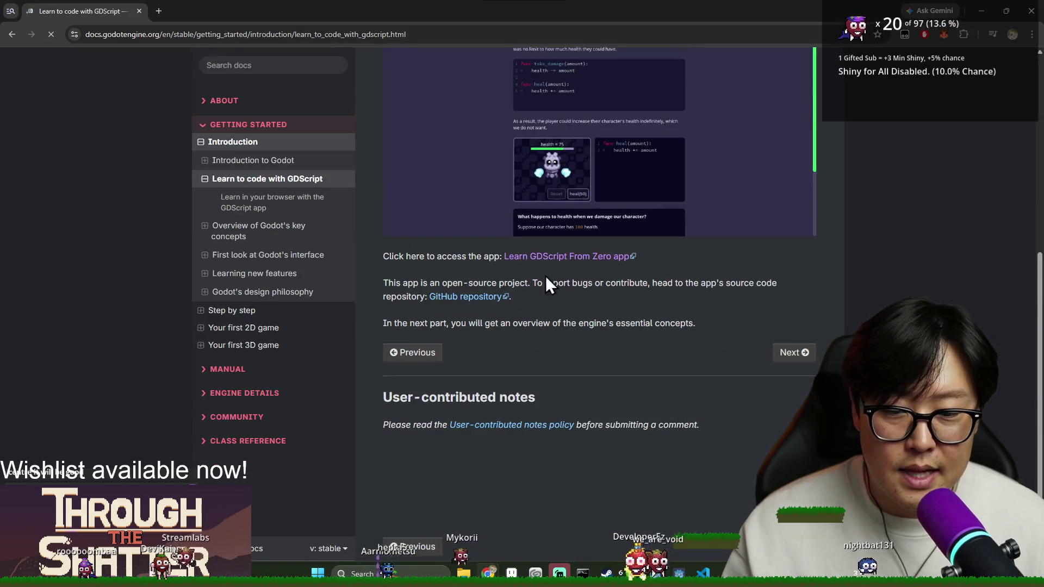
{"action": "left_click", "coordinate": [583, 261]}
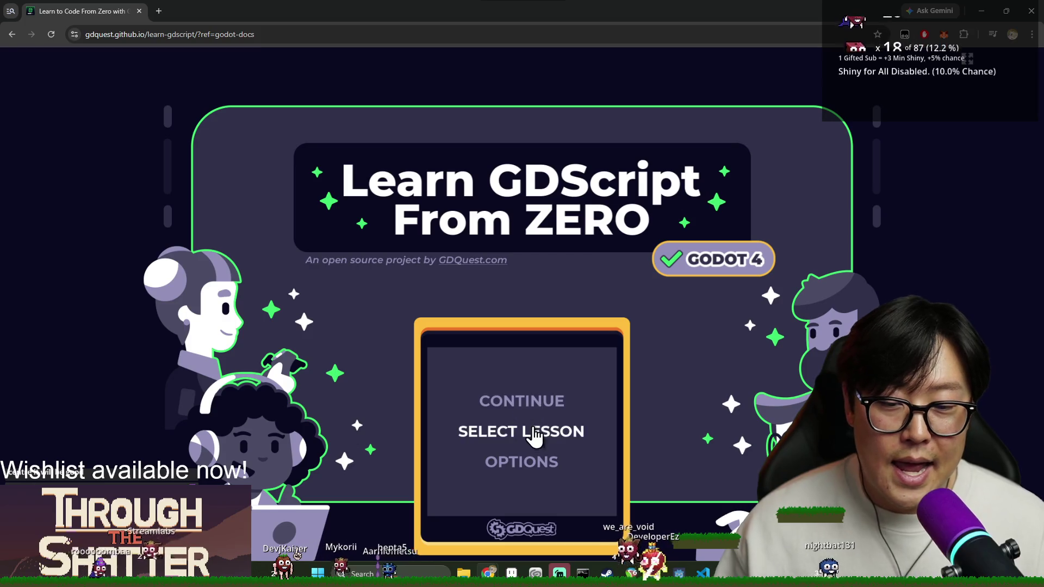
Step: View the course's lesson index, then close the stray tab and the browser to return to Godot
{"action": "left_click", "coordinate": [534, 428]}
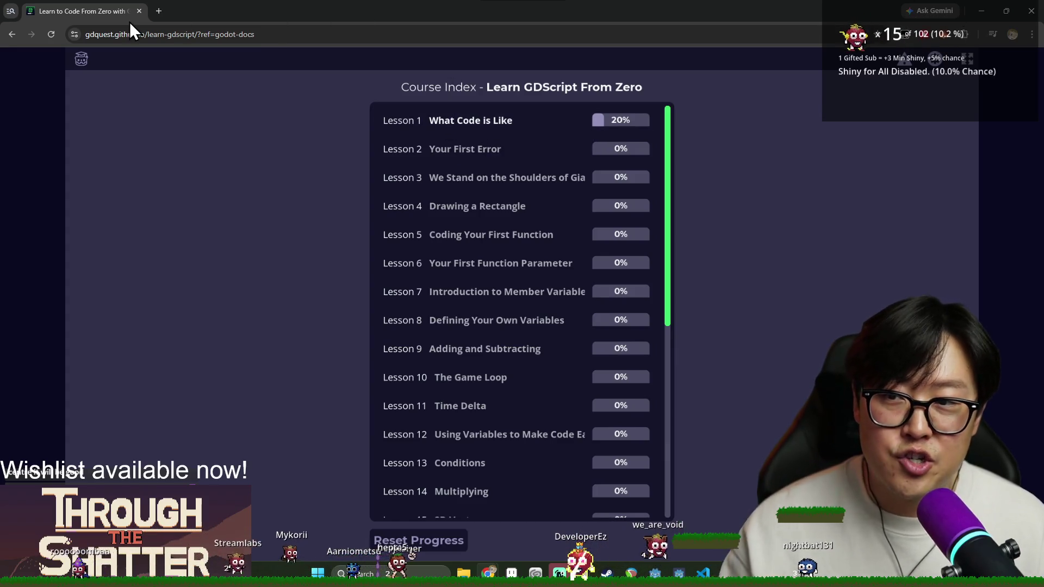
{"action": "left_click", "coordinate": [158, 2]}
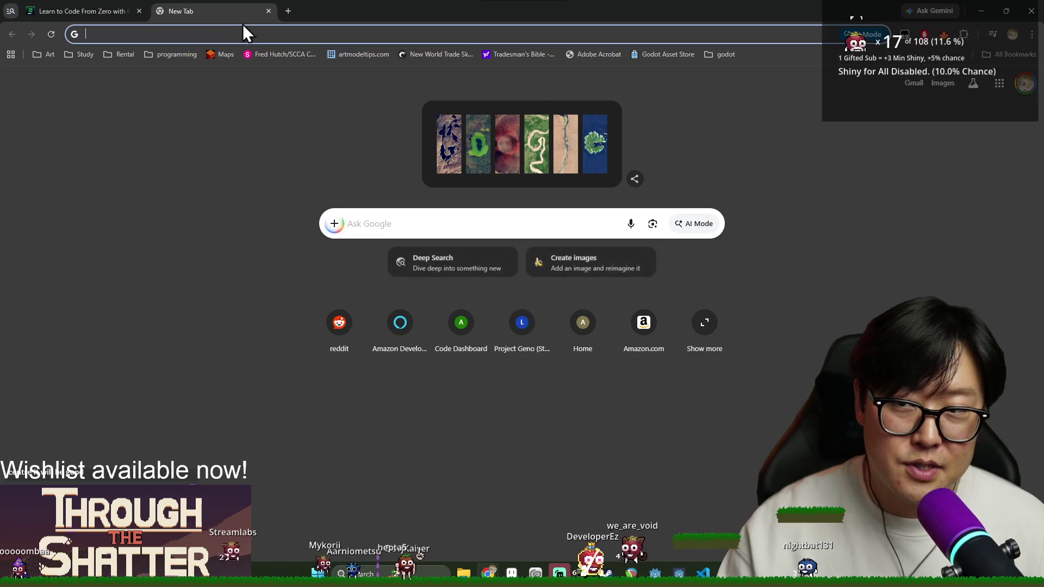
{"action": "left_click", "coordinate": [268, 11]}
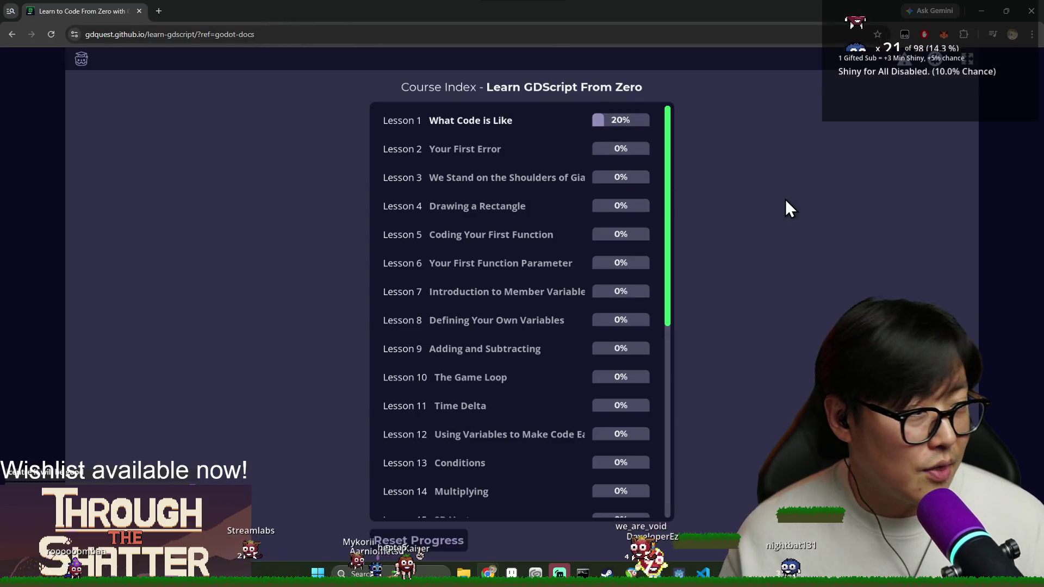
{"action": "left_click", "coordinate": [1029, 11]}
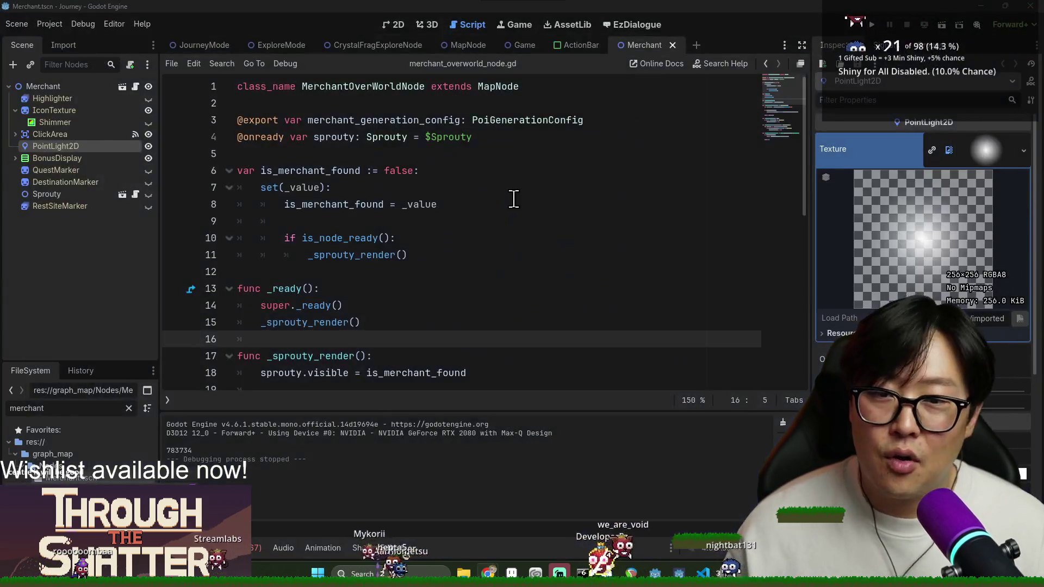